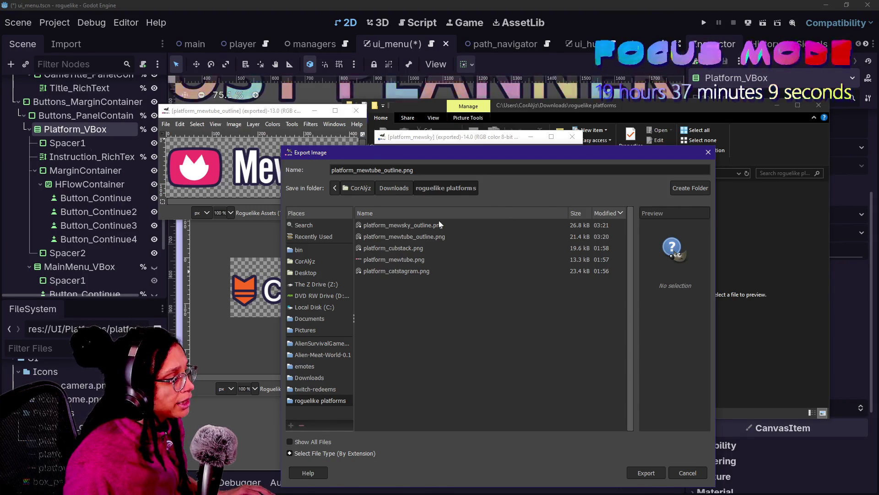
# Finish exporting platform_mewtube_outline.png, close the MewTube image window, and begin exporting the cubstack image
pyautogui.press('Return')
pyautogui.click(635, 291)
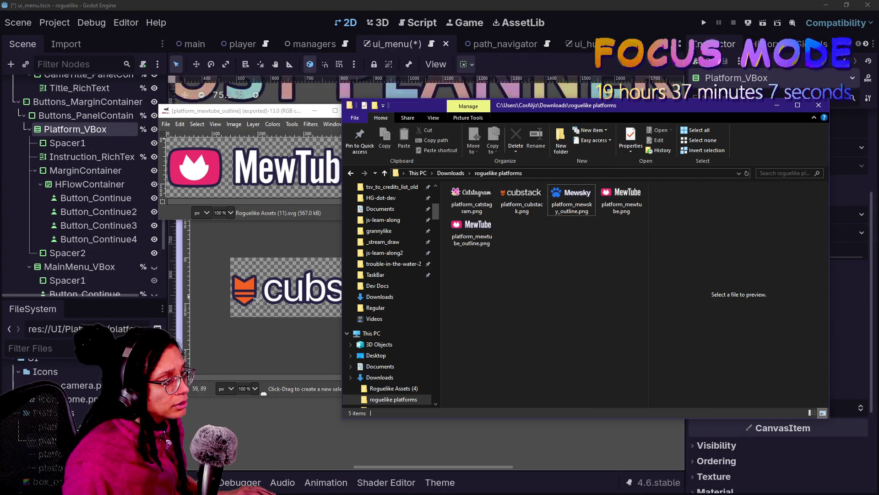
pyautogui.moveTo(289, 111)
pyautogui.mouseDown()
pyautogui.moveTo(262, 154)
pyautogui.moveTo(193, 177)
pyautogui.mouseUp()
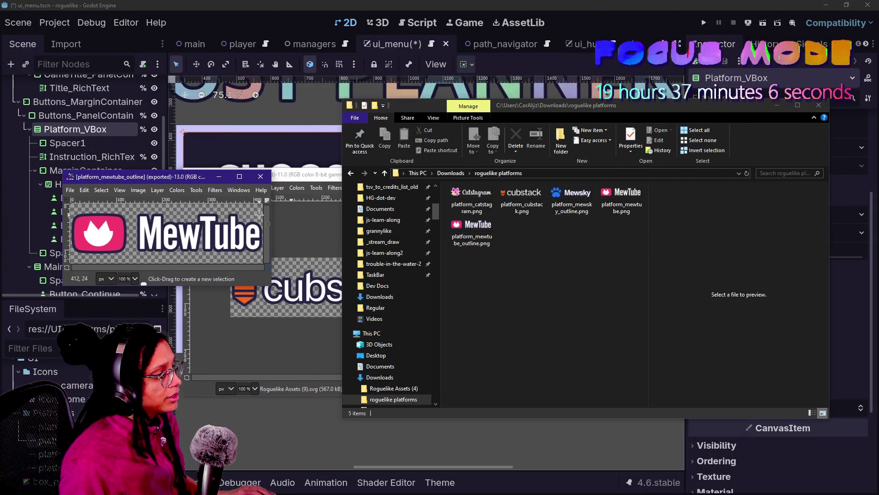
pyautogui.click(261, 176)
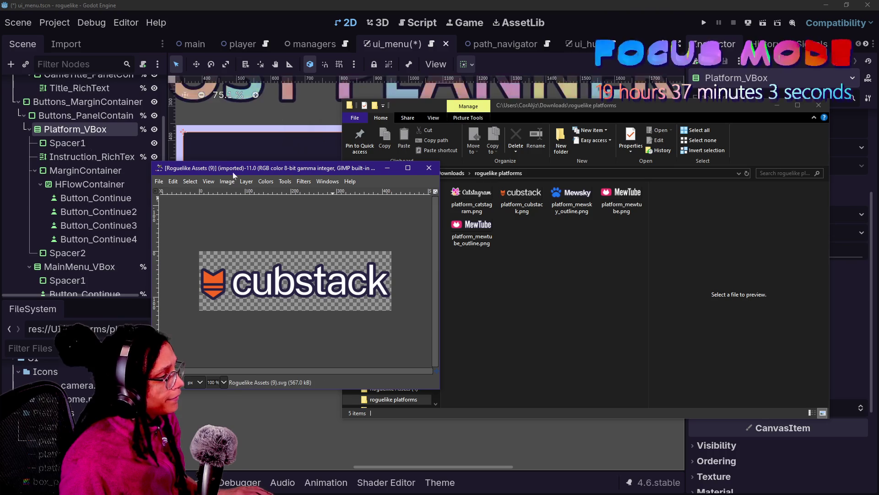
pyautogui.click(161, 180)
pyautogui.click(224, 331)
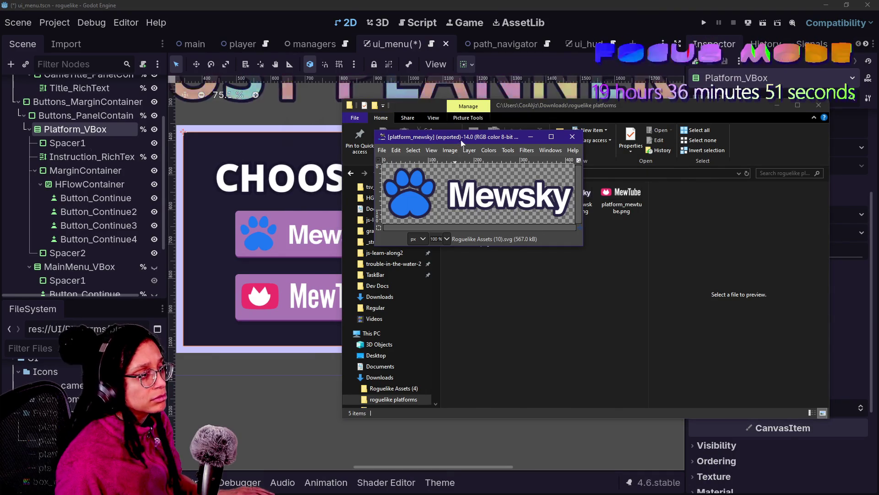
# Export the Catstagram image as platform_catstagram_outline.png with the default PNG settings
pyautogui.moveTo(461, 140); pyautogui.dragTo(487, 339)
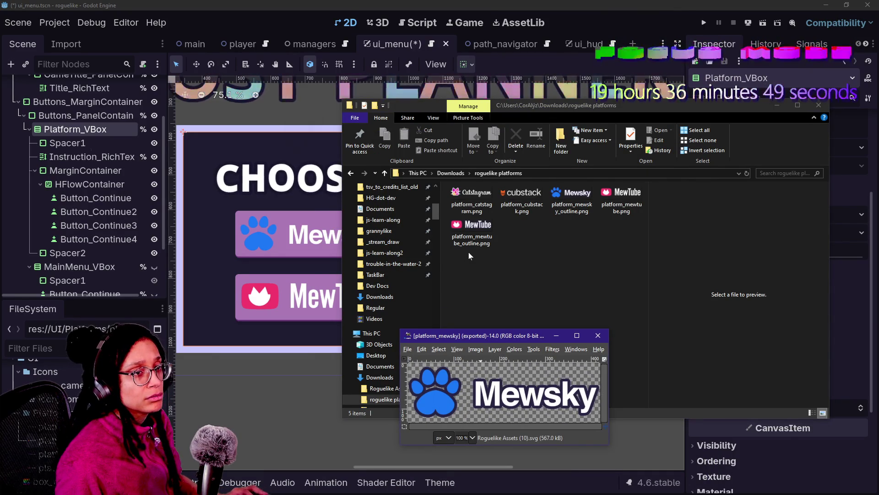
pyautogui.moveTo(455, 359); pyautogui.dragTo(331, 220)
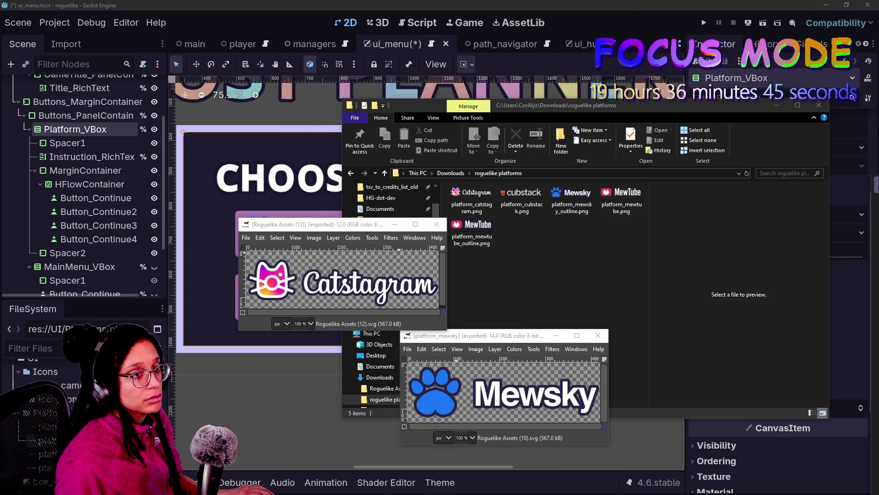
pyautogui.click(246, 237)
pyautogui.click(287, 120)
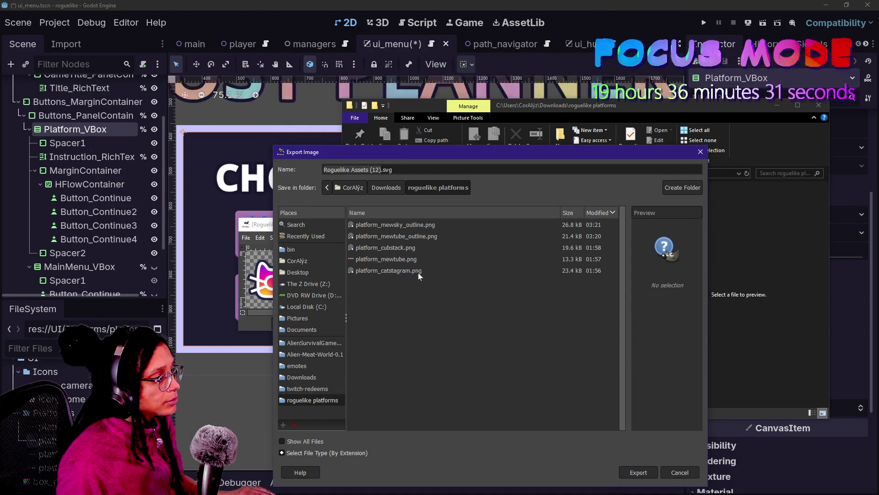
pyautogui.click(418, 273)
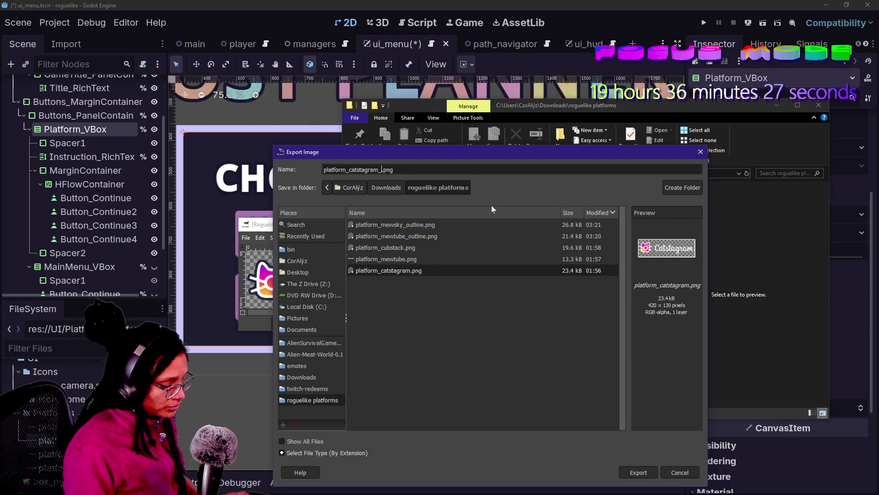
pyautogui.write('_outline')
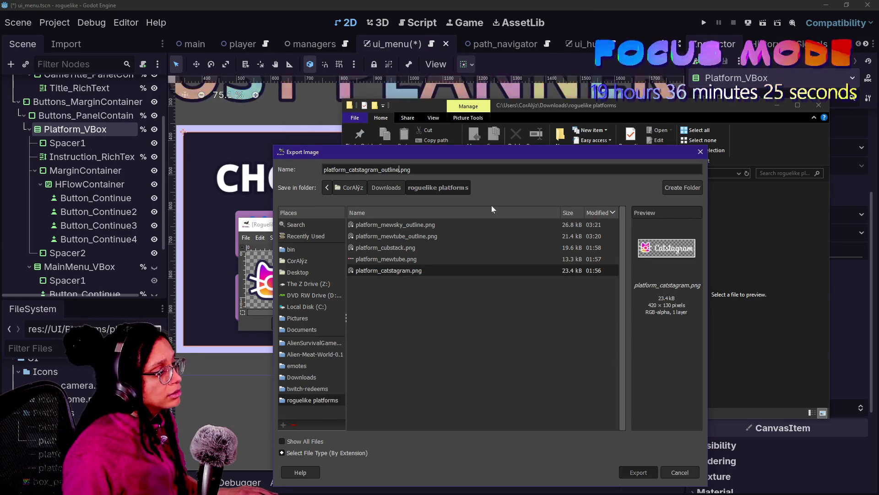
pyautogui.press('Return')
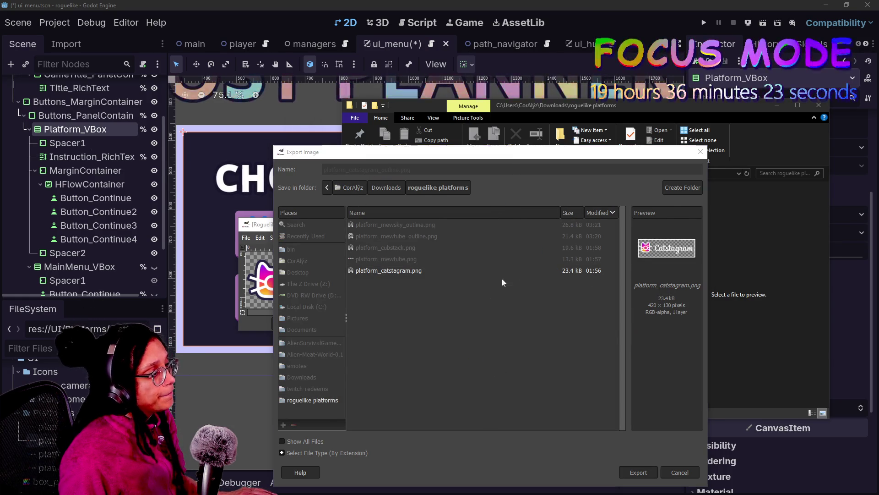
pyautogui.press('Return')
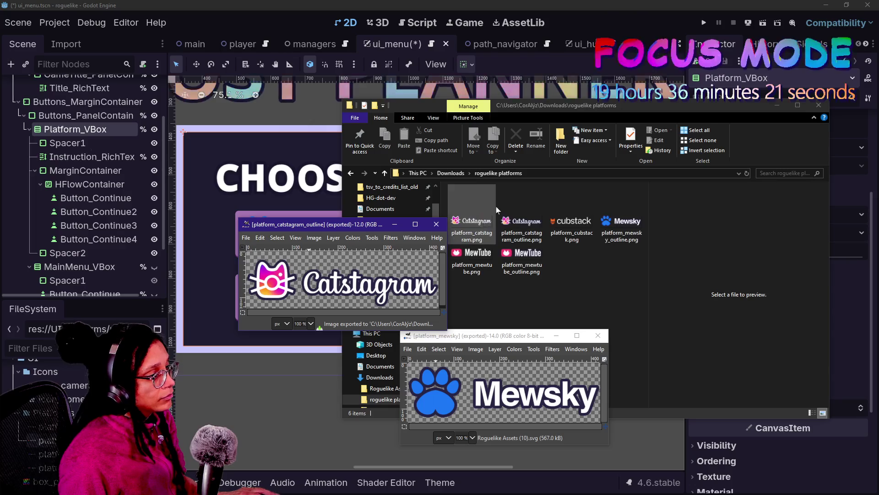
pyautogui.moveTo(323, 227); pyautogui.dragTo(214, 224)
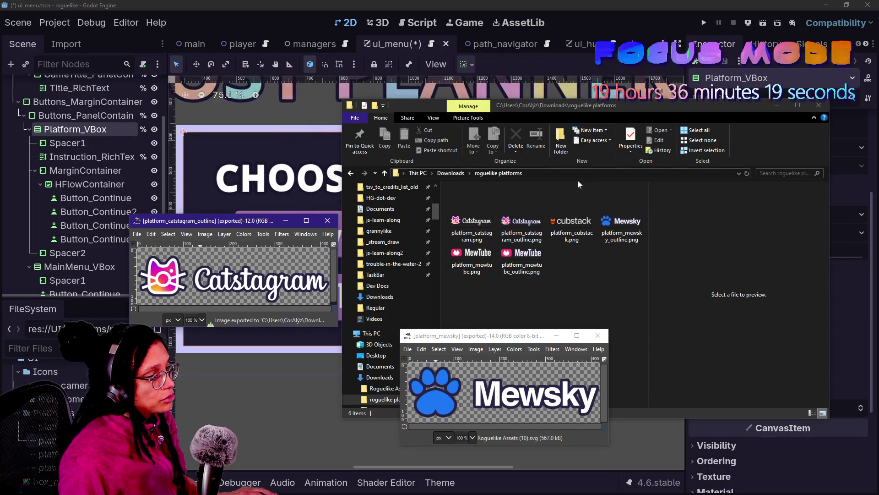
# Browse the Roguelike Assets SVGs in Downloads, checking files (2) and (3)
pyautogui.moveTo(581, 118)
pyautogui.mouseDown()
pyautogui.moveTo(690, 339)
pyautogui.moveTo(669, 140)
pyautogui.mouseUp()
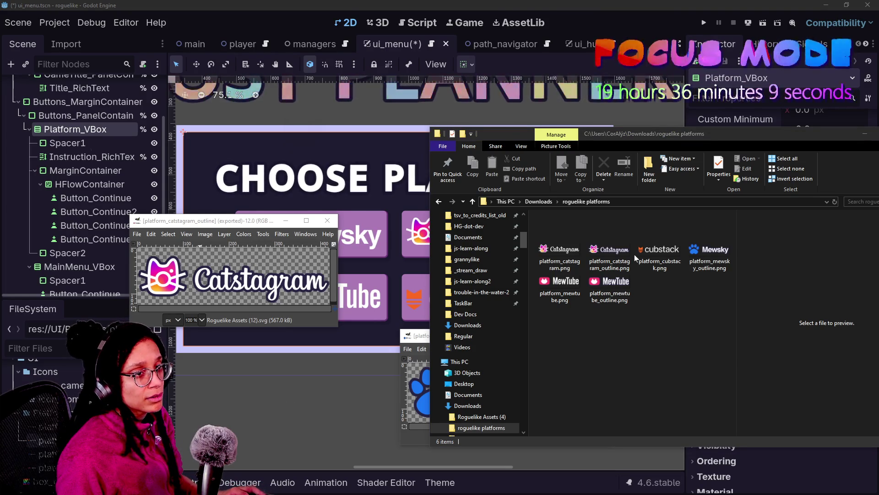
pyautogui.click(527, 227)
pyautogui.click(590, 237)
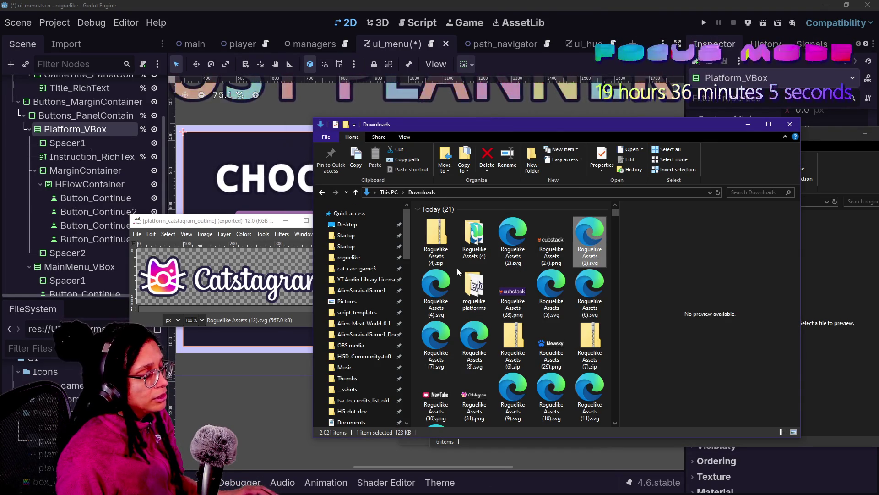
pyautogui.click(507, 227)
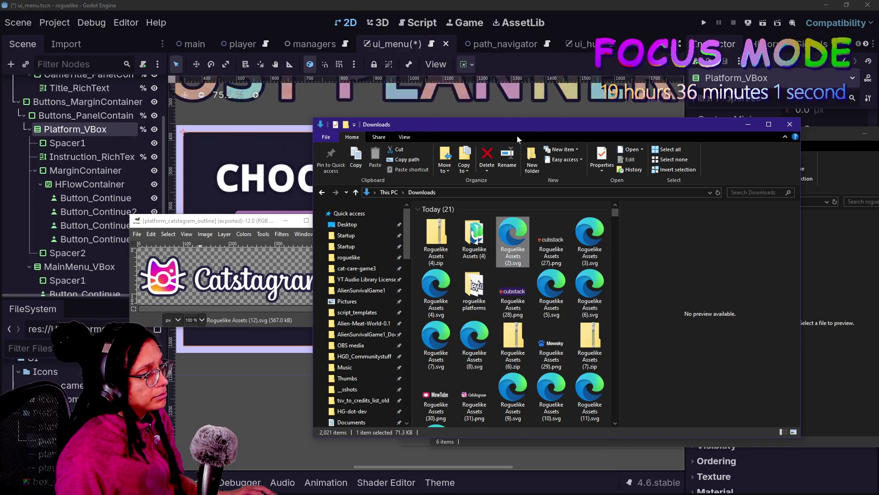
pyautogui.moveTo(584, 125)
pyautogui.mouseDown()
pyautogui.moveTo(610, 139)
pyautogui.moveTo(601, 103)
pyautogui.mouseUp()
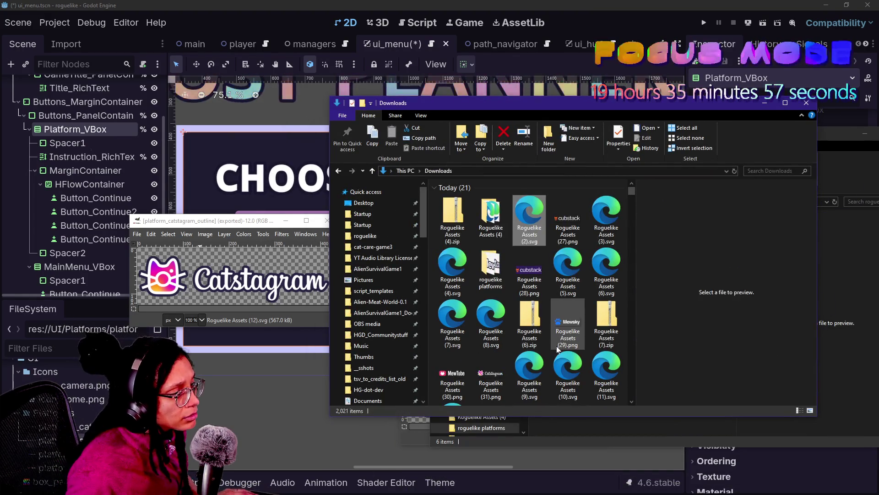
# Pick Roguelike Assets (9).svg for cubstack and close the Catstagram image window
pyautogui.moveTo(570, 224)
pyautogui.mouseDown()
pyautogui.moveTo(343, 247)
pyautogui.moveTo(383, 230)
pyautogui.mouseUp()
pyautogui.moveTo(440, 110)
pyautogui.mouseDown()
pyautogui.moveTo(473, 288)
pyautogui.moveTo(682, 270)
pyautogui.moveTo(531, 236)
pyautogui.moveTo(550, 238)
pyautogui.mouseUp()
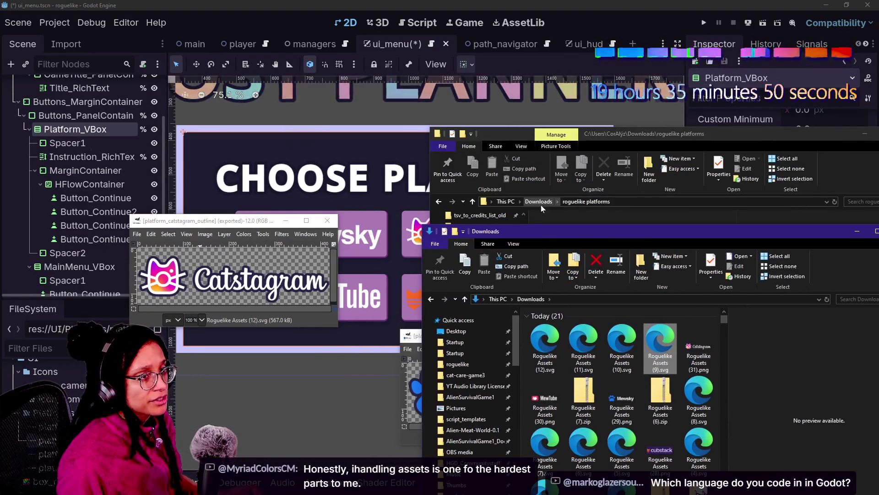
pyautogui.click(326, 221)
pyautogui.click(412, 349)
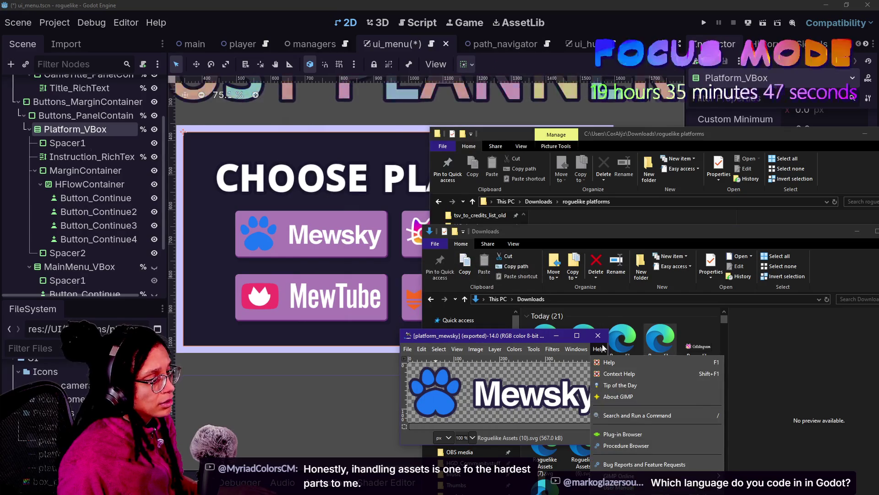
# Open Roguelike Assets (9).svg in GIMP with the default SVG import settings
pyautogui.moveTo(551, 337); pyautogui.dragTo(249, 168)
pyautogui.moveTo(648, 327); pyautogui.dragTo(299, 219)
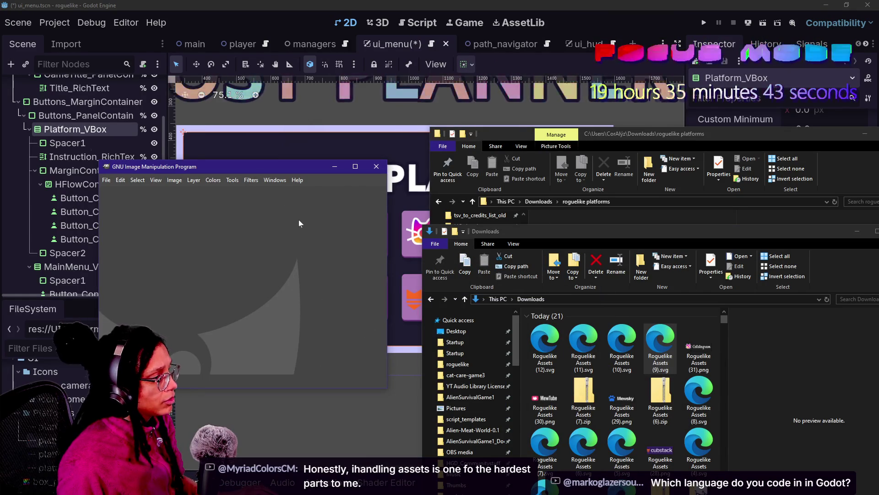
pyautogui.click(471, 311)
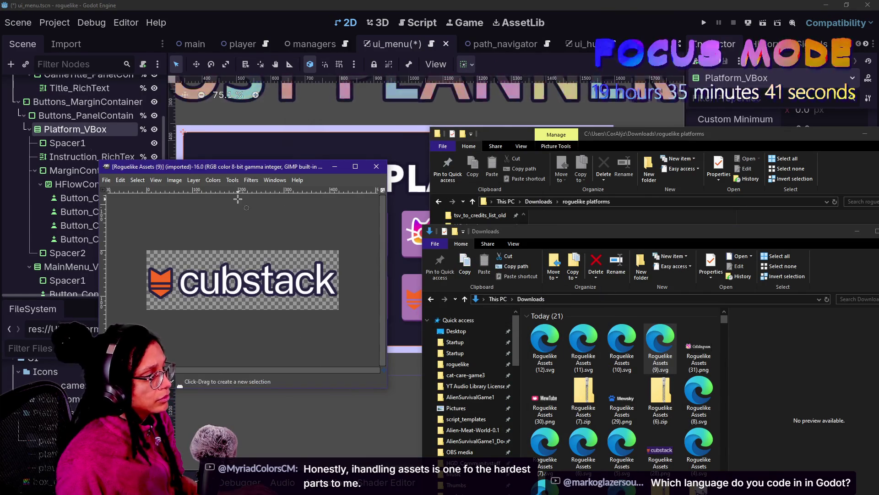
# Export the cubstack image as platform_cubstack_outline.png with the default PNG settings
pyautogui.click(106, 179)
pyautogui.click(180, 322)
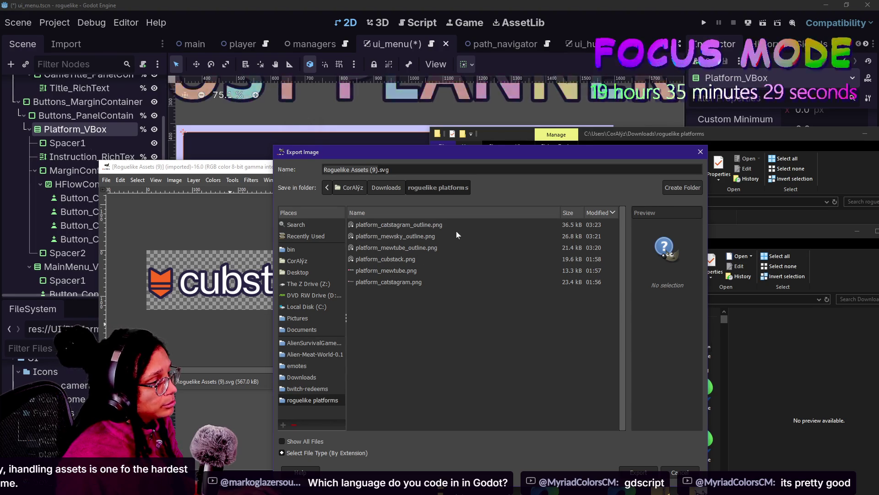
pyautogui.click(398, 260)
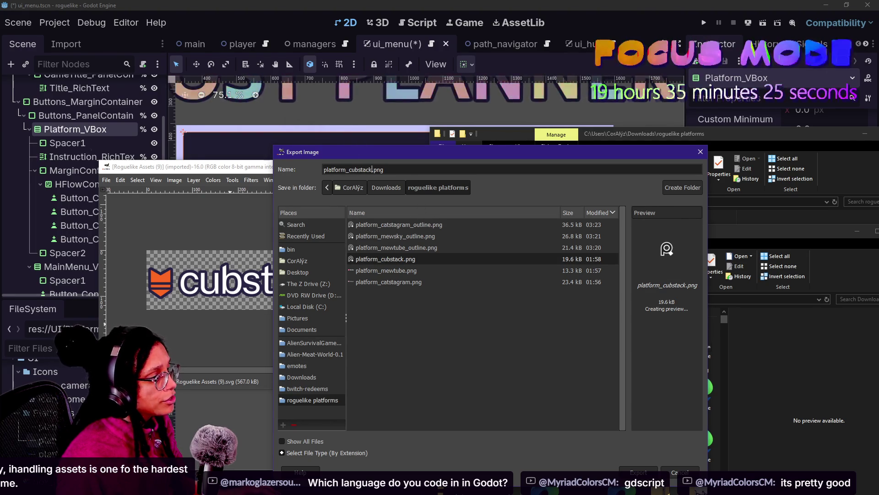
pyautogui.write('_o')
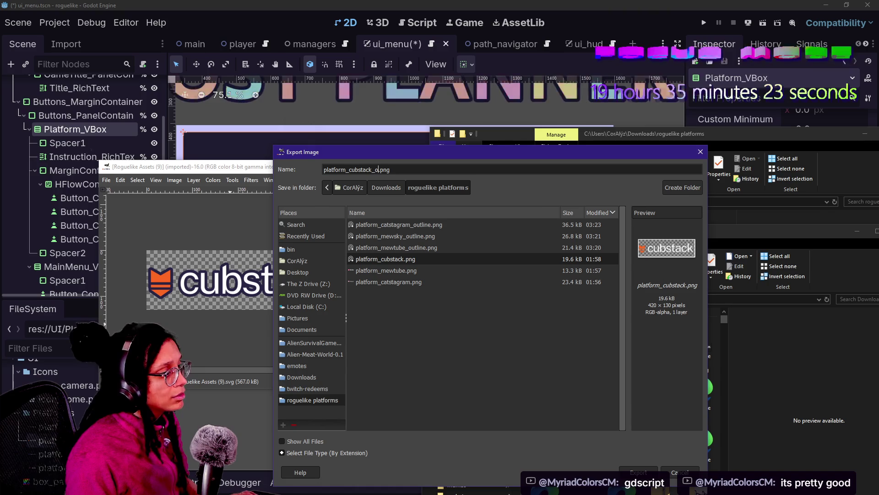
pyautogui.write('utline')
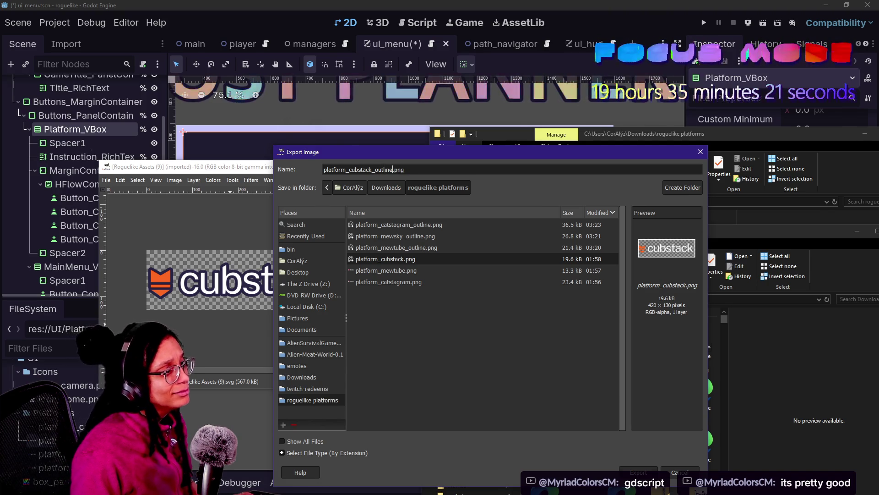
pyautogui.press('Return')
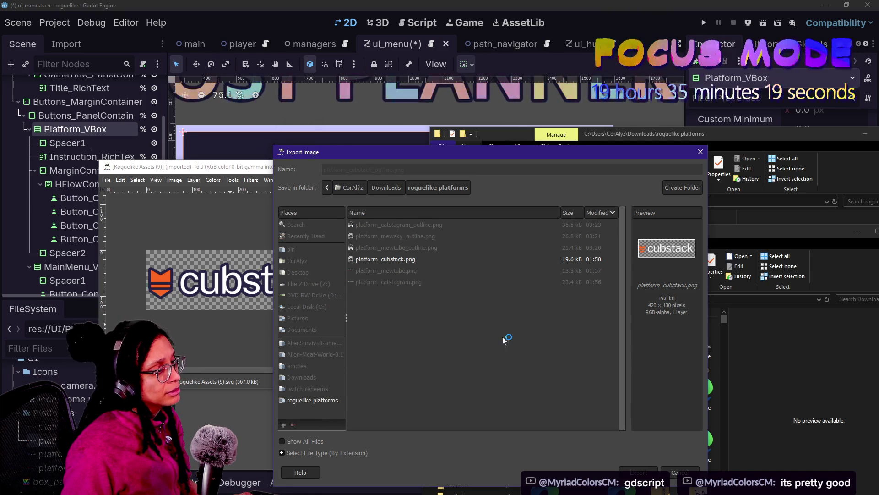
pyautogui.click(428, 358)
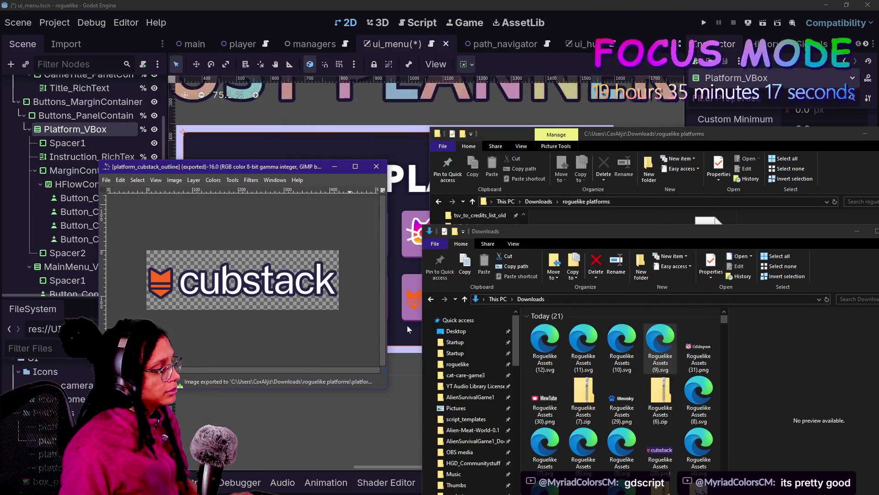
pyautogui.click(656, 156)
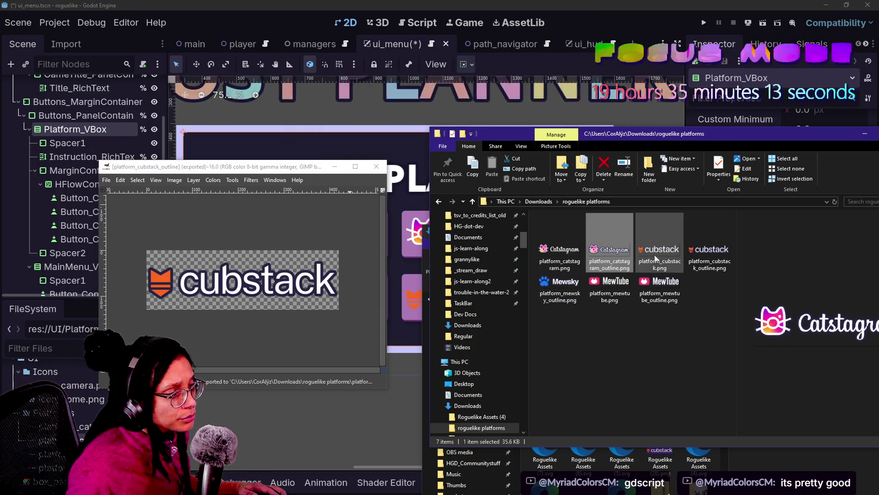
# Select the four *_outline.png files and drag them into Godot's Platforms folder
pyautogui.keyDown('ctrl'); pyautogui.click(710, 247); pyautogui.keyUp('ctrl')
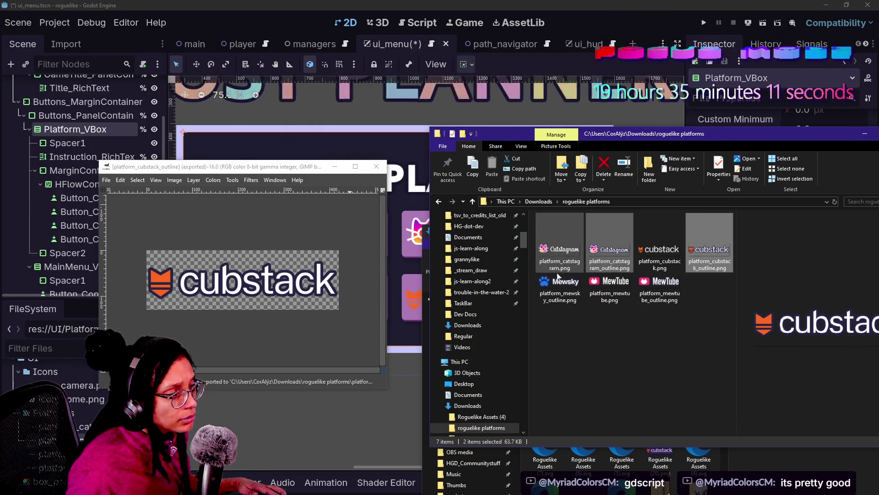
pyautogui.keyDown('ctrl'); pyautogui.click(560, 289); pyautogui.keyUp('ctrl')
pyautogui.keyDown('ctrl'); pyautogui.click(659, 289); pyautogui.keyUp('ctrl')
pyautogui.moveTo(616, 257)
pyautogui.mouseDown()
pyautogui.moveTo(497, 406)
pyautogui.moveTo(69, 393)
pyautogui.mouseUp()
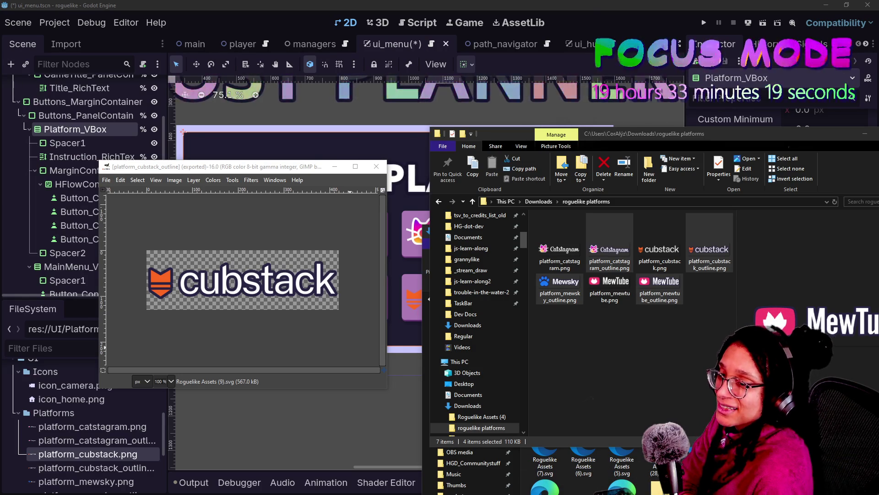
# Rename the first two platform buttons to Button_Mewsky and Button_Catstagram
pyautogui.click(679, 394)
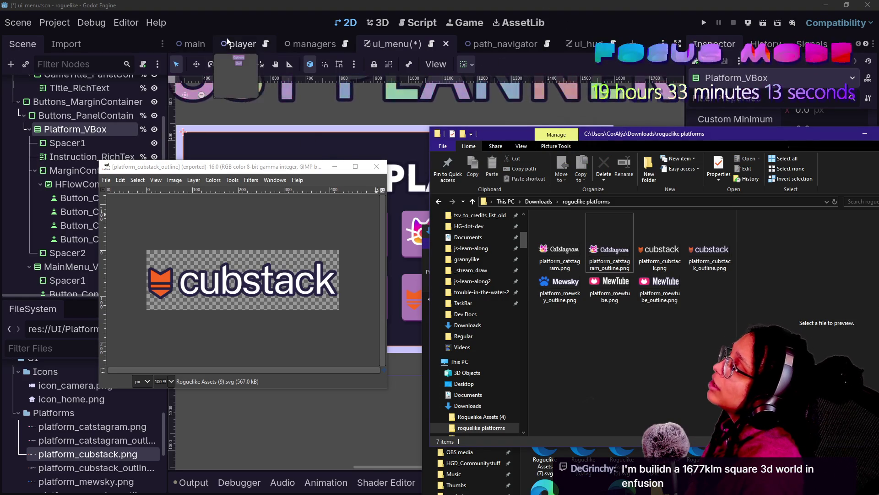
pyautogui.click(234, 27)
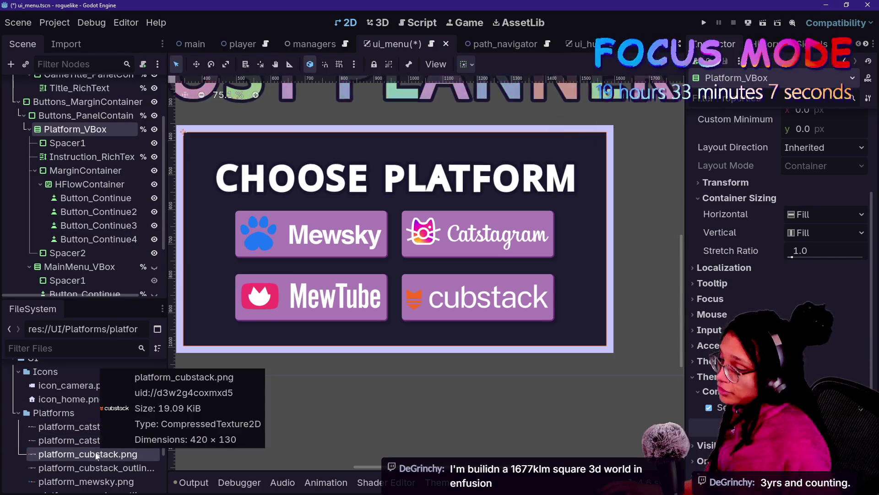
pyautogui.click(98, 198)
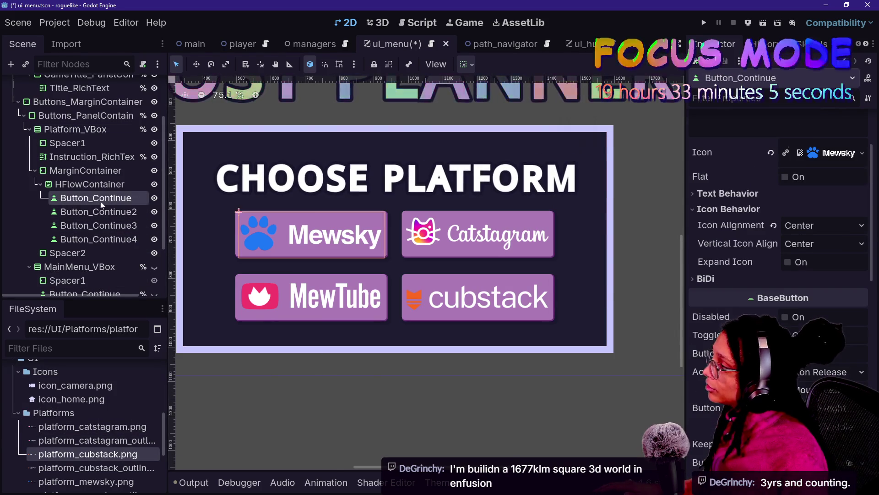
pyautogui.click(101, 200)
pyautogui.moveTo(94, 198); pyautogui.dragTo(258, 204)
pyautogui.press('Return')
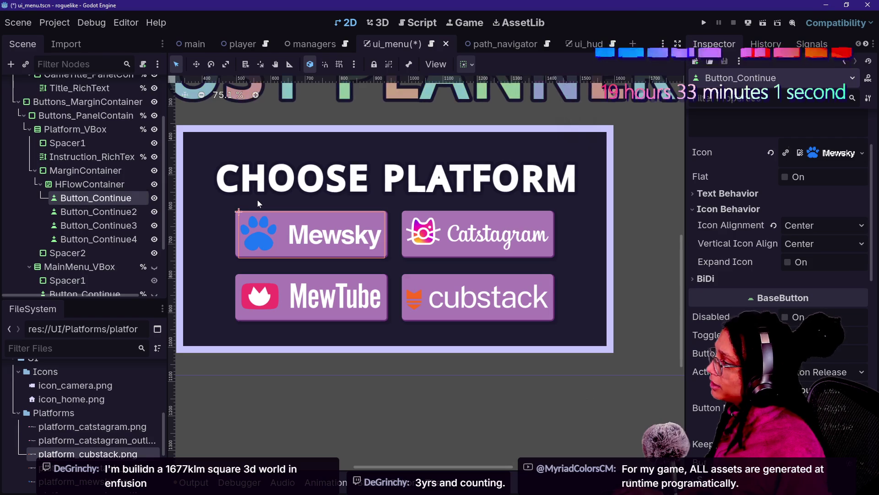
pyautogui.click(109, 211)
pyautogui.click(109, 211)
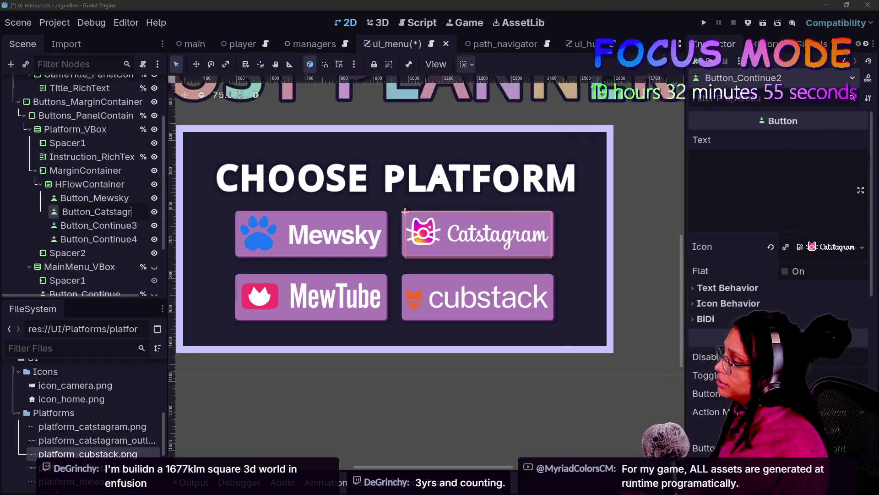
pyautogui.press('Escape')
# Rename the remaining platform buttons to Button_MewTube and Button_Cubstack
pyautogui.click(239, 274)
pyautogui.press('F2')
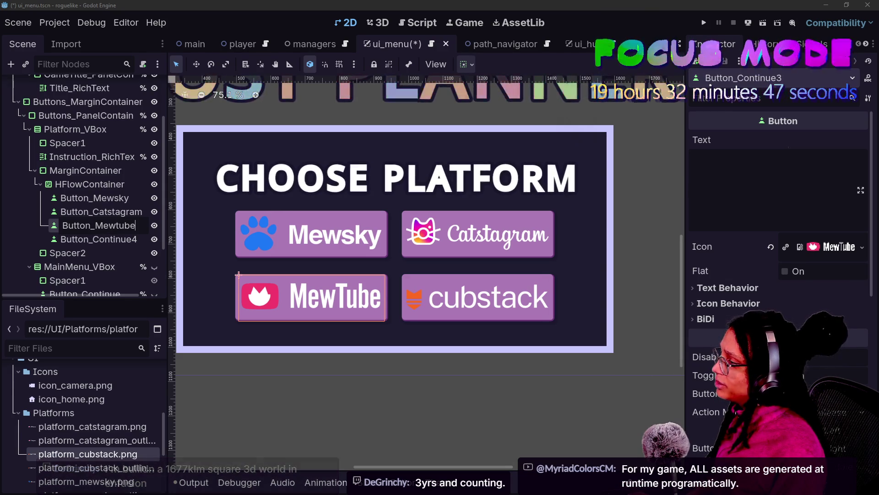
pyautogui.press('Escape')
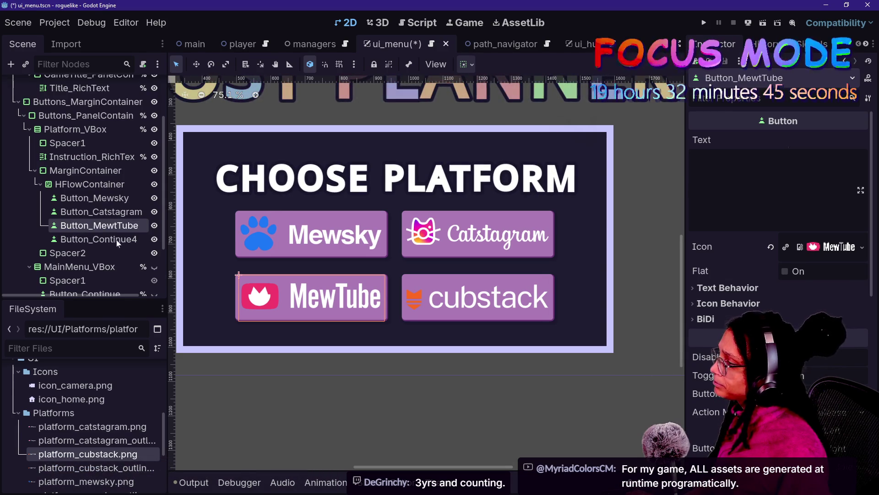
pyautogui.click(117, 239)
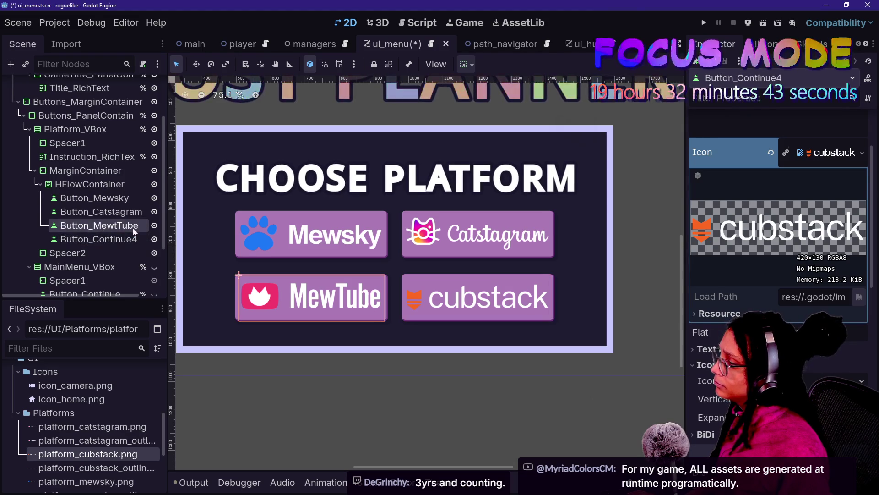
pyautogui.click(132, 228)
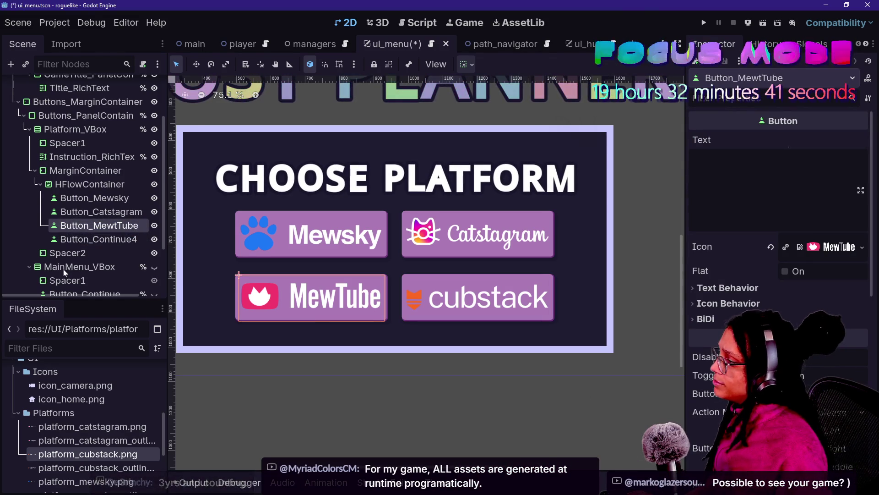
pyautogui.click(107, 240)
pyautogui.click(112, 239)
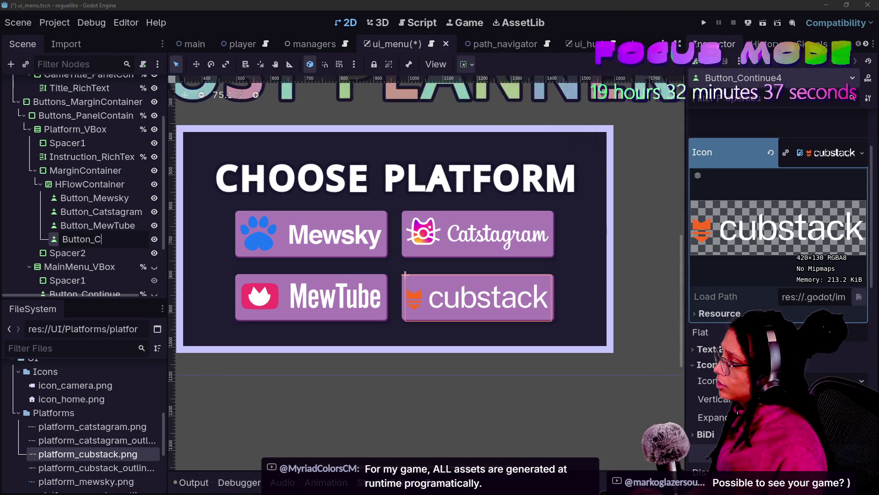
pyautogui.press('Escape')
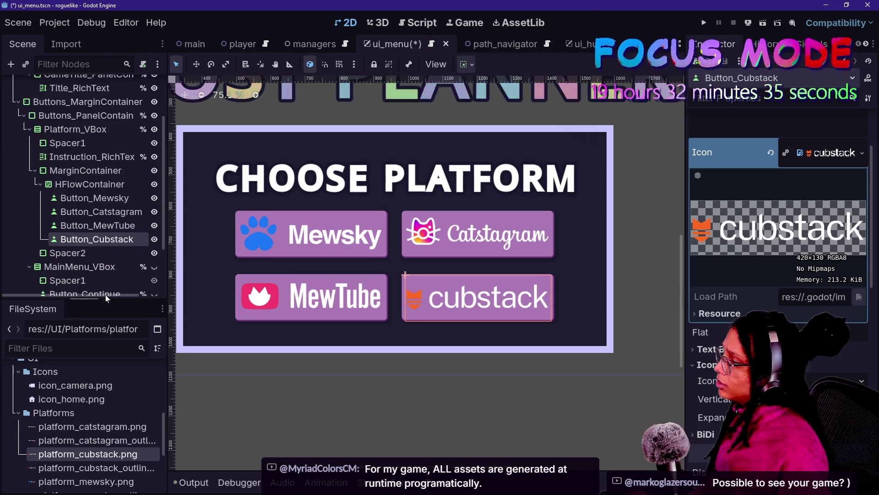
# Assign platform_cubstack_outline.png as Button_Cubstack's icon in the Inspector
pyautogui.scroll(-1, 140, 424)
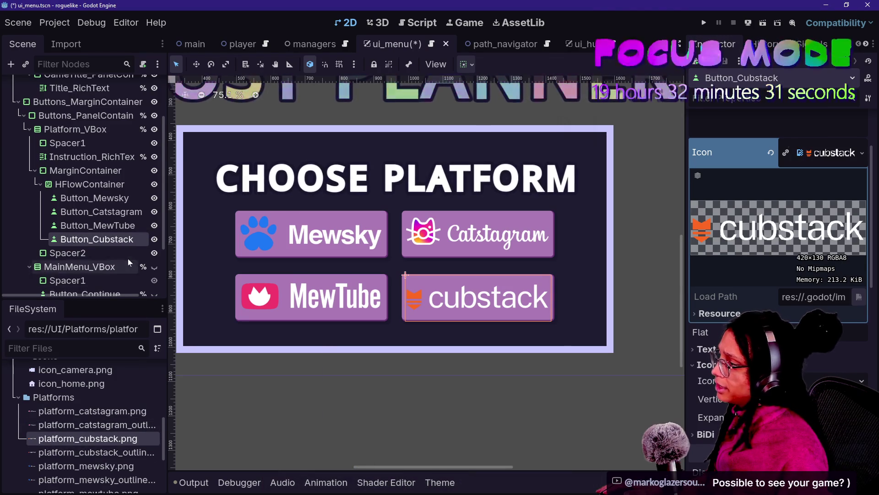
pyautogui.scroll(-3, 131, 463)
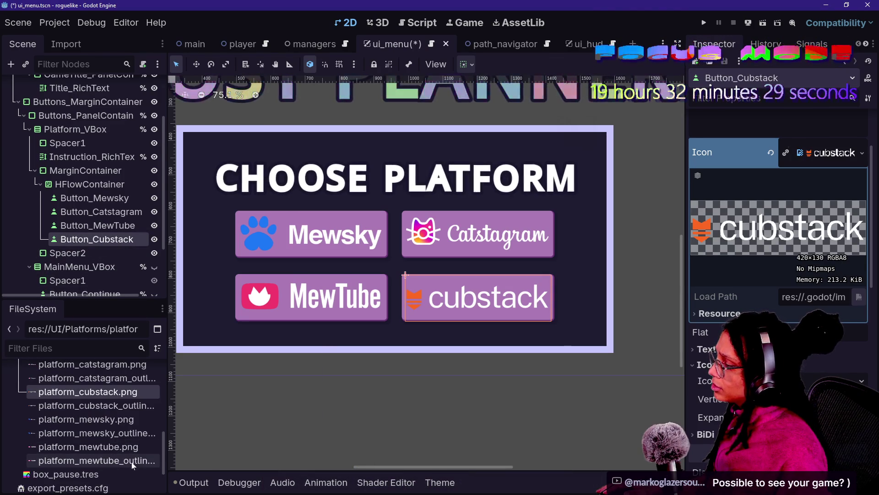
pyautogui.click(138, 408)
pyautogui.moveTo(134, 409)
pyautogui.mouseDown()
pyautogui.moveTo(458, 275)
pyautogui.moveTo(824, 153)
pyautogui.mouseUp()
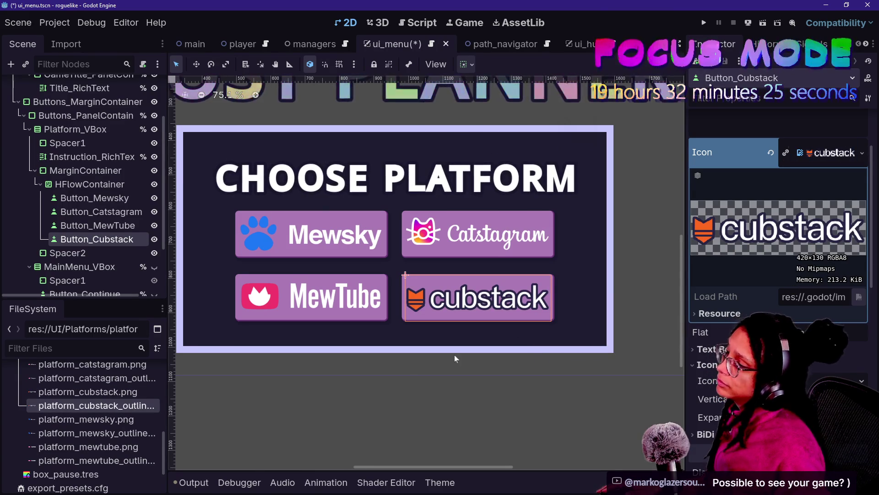
pyautogui.click(122, 225)
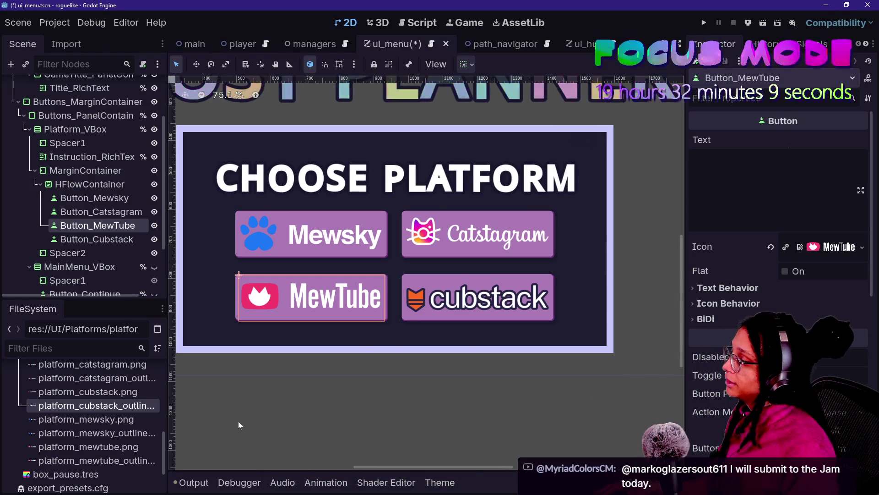
pyautogui.click(138, 446)
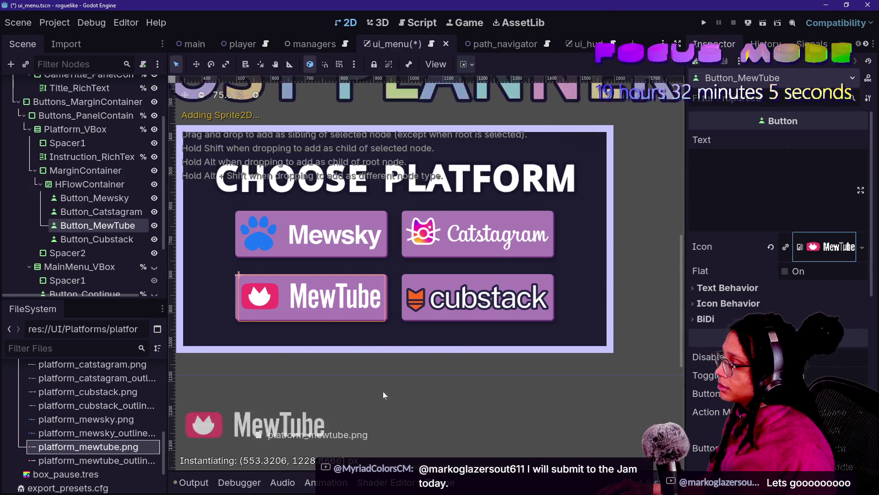
# Give Button_MewTube and Button_Catstagram their *_outline.png icons
pyautogui.moveTo(87, 446); pyautogui.dragTo(767, 248)
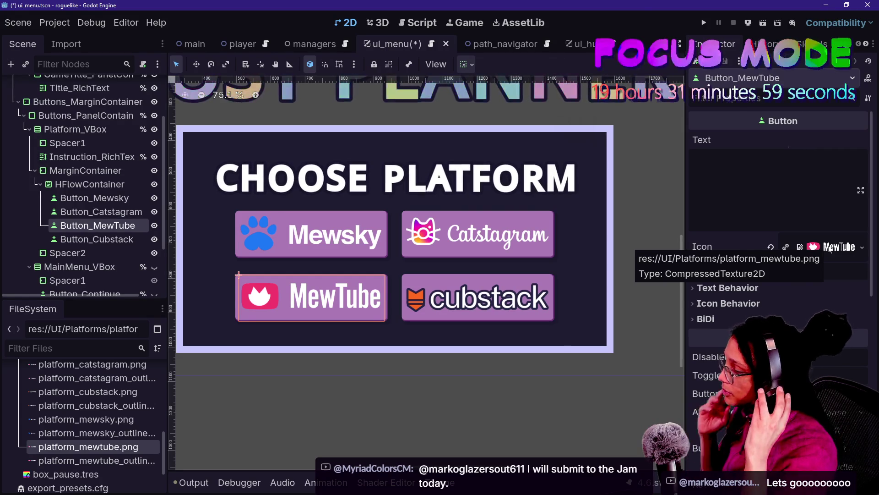
pyautogui.moveTo(131, 461)
pyautogui.mouseDown()
pyautogui.moveTo(571, 376)
pyautogui.moveTo(825, 248)
pyautogui.mouseUp()
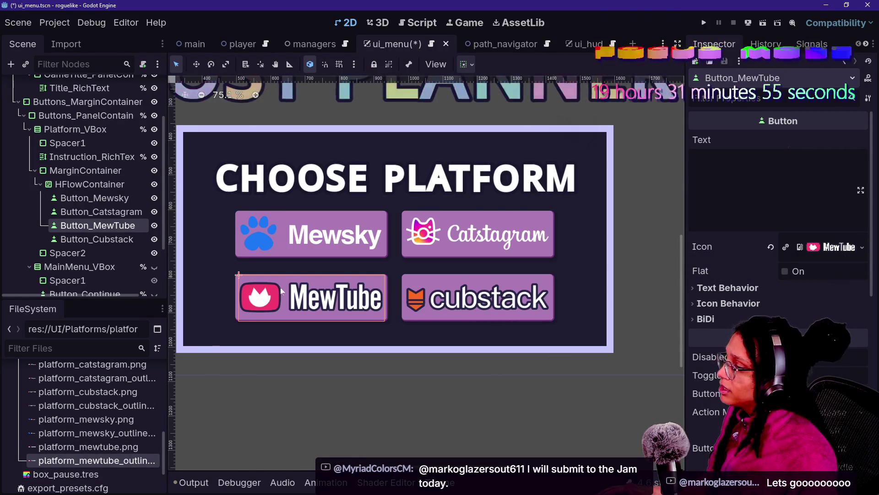
pyautogui.click(107, 213)
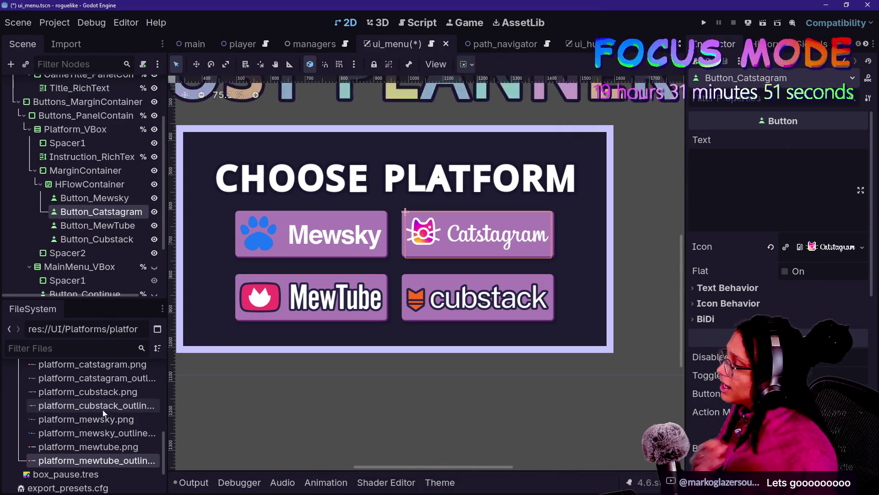
pyautogui.moveTo(105, 378)
pyautogui.mouseDown()
pyautogui.moveTo(781, 228)
pyautogui.moveTo(820, 247)
pyautogui.mouseUp()
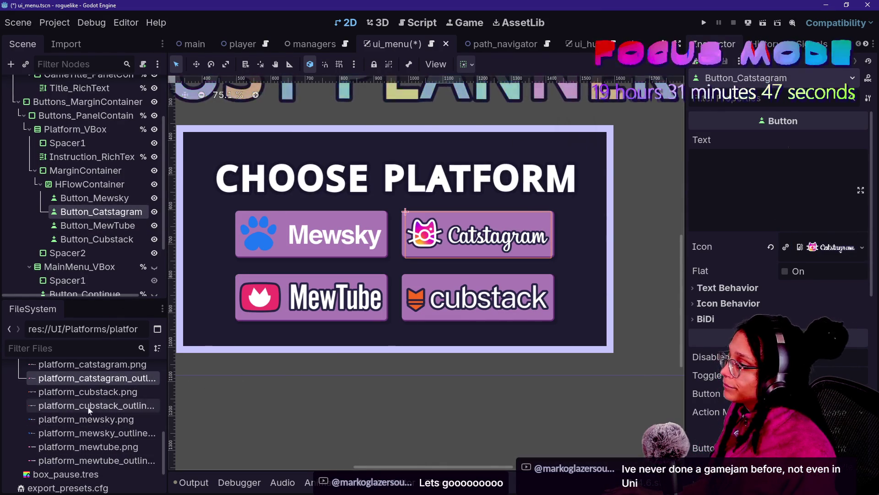
# Set the Mewsky logo image as Button_Mewsky's icon
pyautogui.scroll(1, 91, 403)
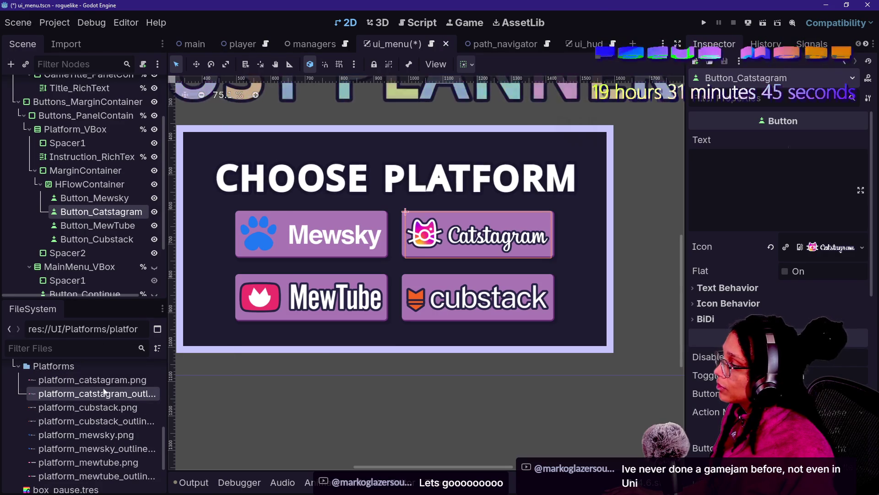
pyautogui.click(87, 435)
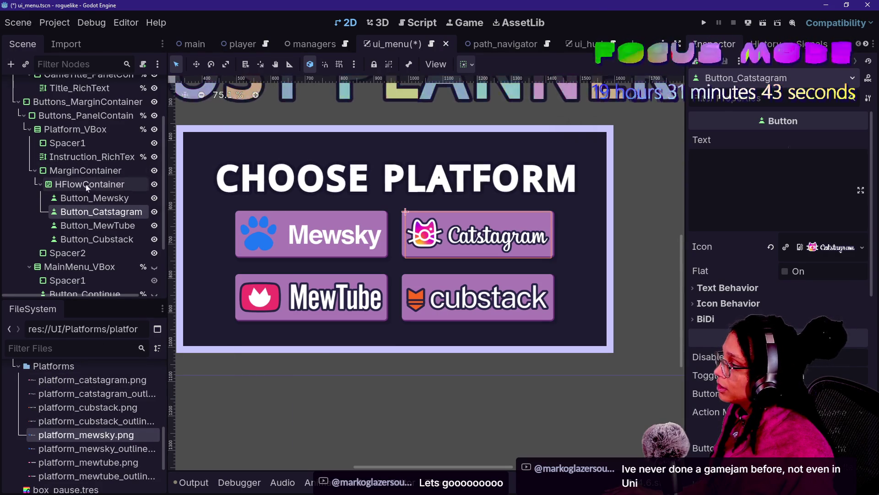
pyautogui.click(94, 198)
pyautogui.moveTo(87, 434)
pyautogui.mouseDown()
pyautogui.moveTo(589, 327)
pyautogui.moveTo(827, 176)
pyautogui.moveTo(829, 156)
pyautogui.mouseUp()
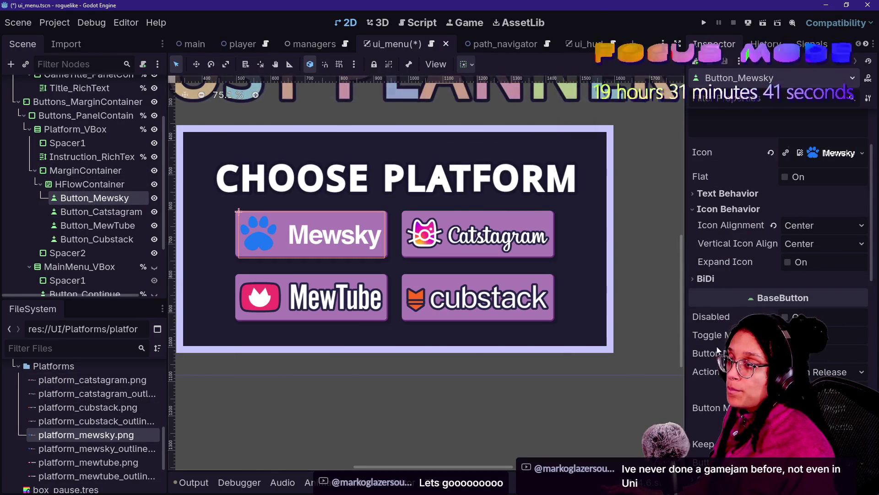
pyautogui.click(106, 448)
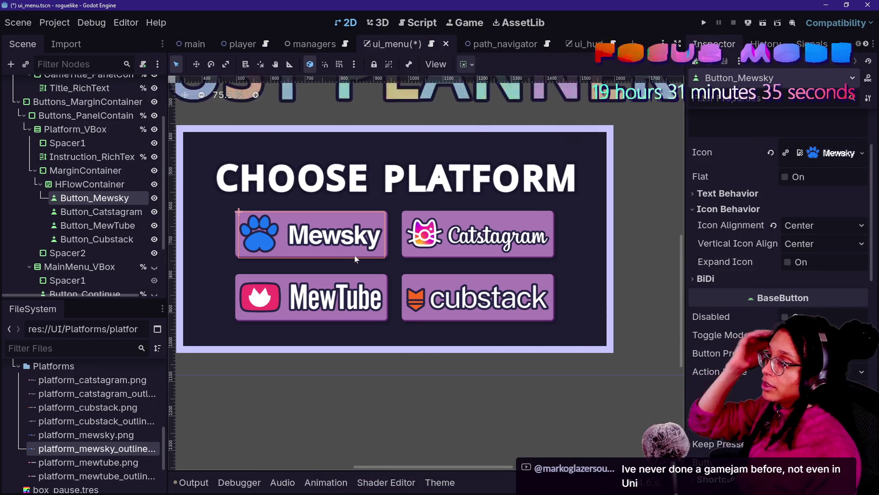
pyautogui.click(269, 282)
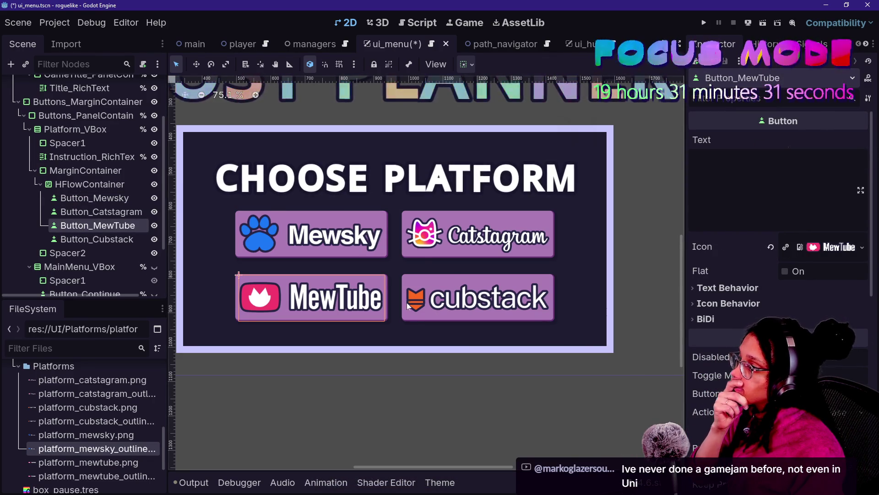
pyautogui.scroll(-5, 464, 280)
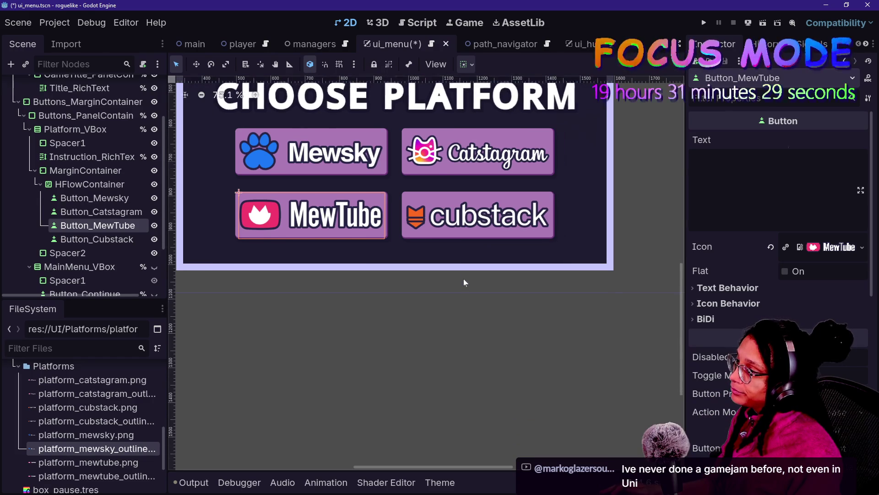
# Check the title, button grid and Mewsky button, then select the CHOOSE PLATFORM heading's text settings
pyautogui.keyDown('ctrl'); pyautogui.scroll(4, 464, 281); pyautogui.keyUp('ctrl')
pyautogui.keyDown('ctrl'); pyautogui.scroll(-7, 463, 282); pyautogui.keyUp('ctrl')
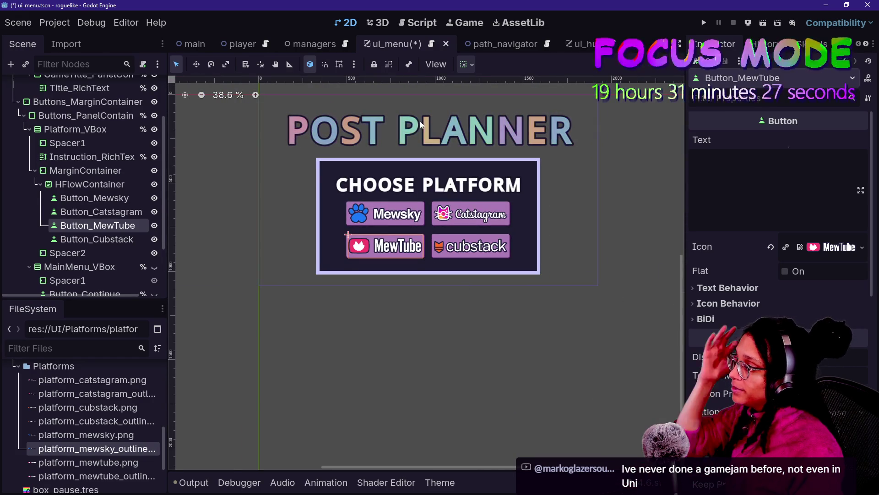
pyautogui.moveTo(373, 133); pyautogui.dragTo(373, 235)
pyautogui.click(81, 187)
pyautogui.click(94, 198)
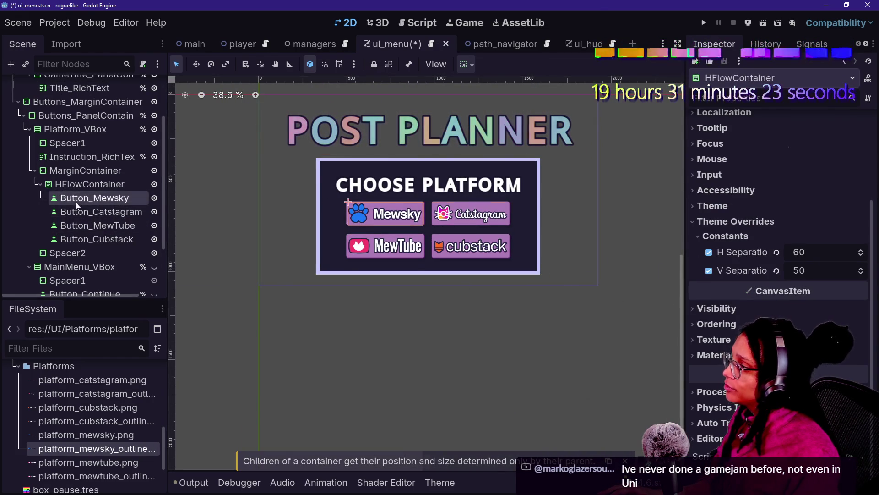
pyautogui.click(79, 157)
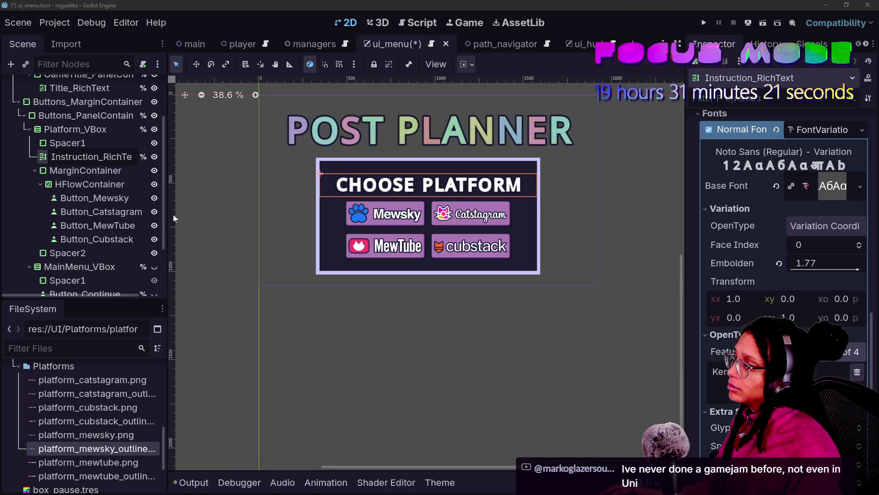
pyautogui.click(76, 171)
pyautogui.click(77, 158)
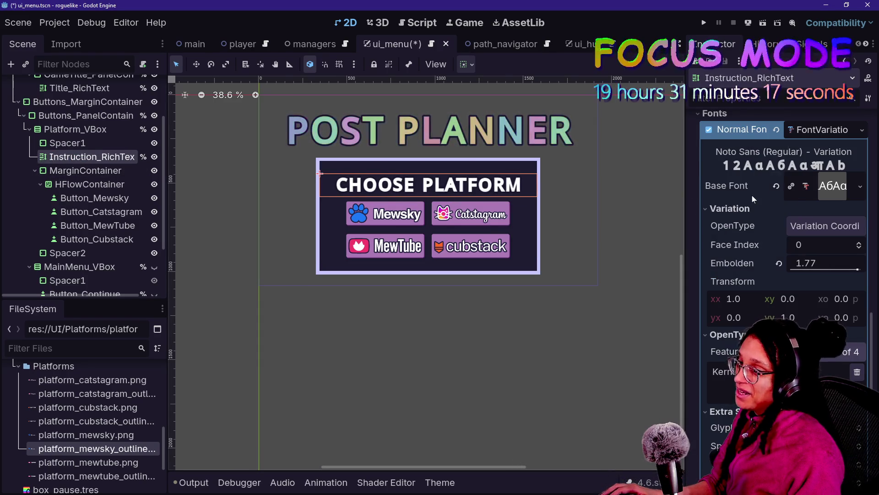
pyautogui.scroll(10, 753, 195)
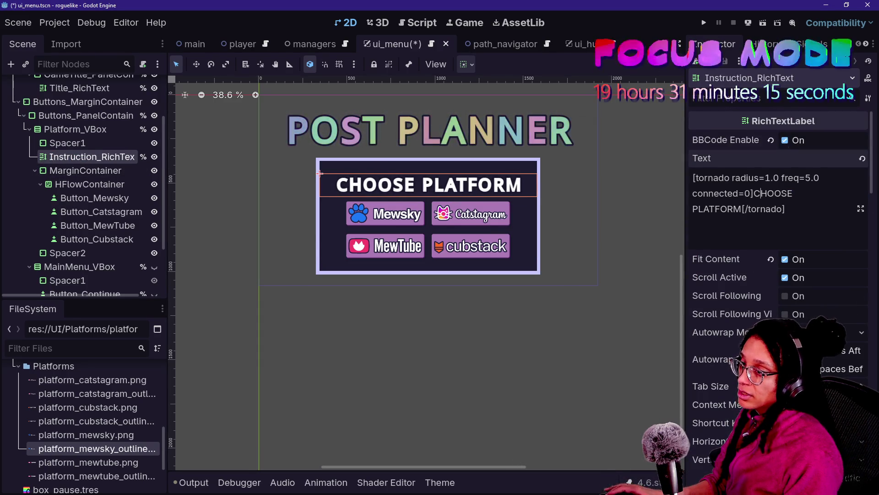
# Replace CHOOSE with PICK A in the heading text, then recheck the buttons and label
pyautogui.doubleClick(774, 193)
pyautogui.write('PICK A')
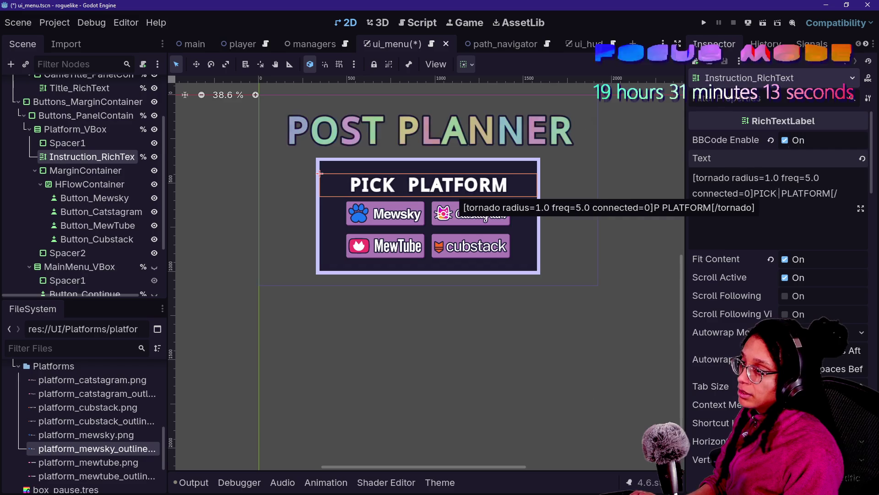
pyautogui.click(96, 239)
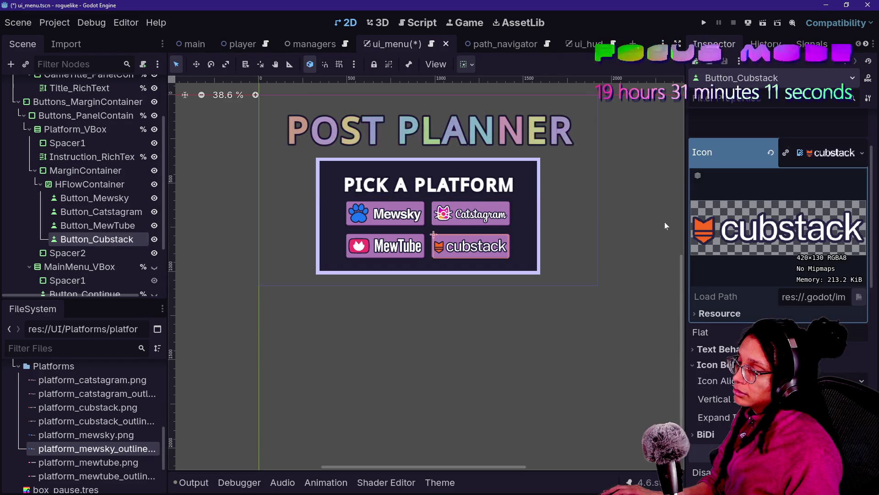
pyautogui.scroll(-10, 751, 242)
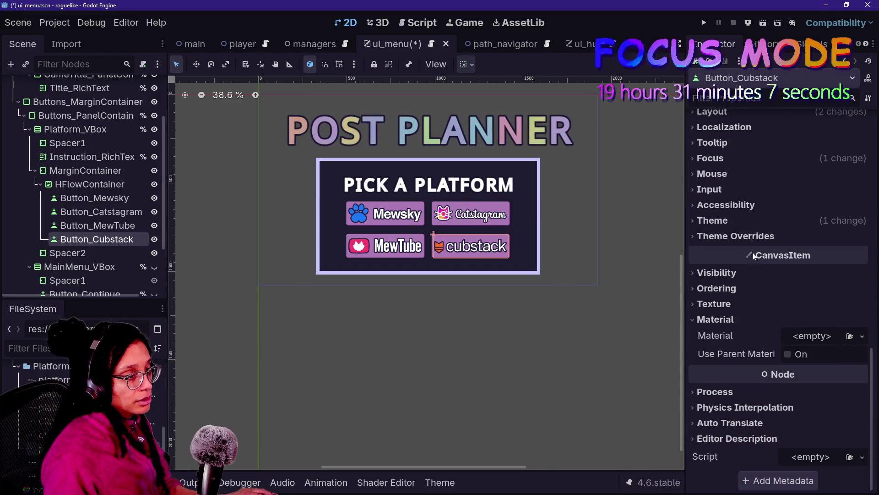
pyautogui.scroll(10, 727, 210)
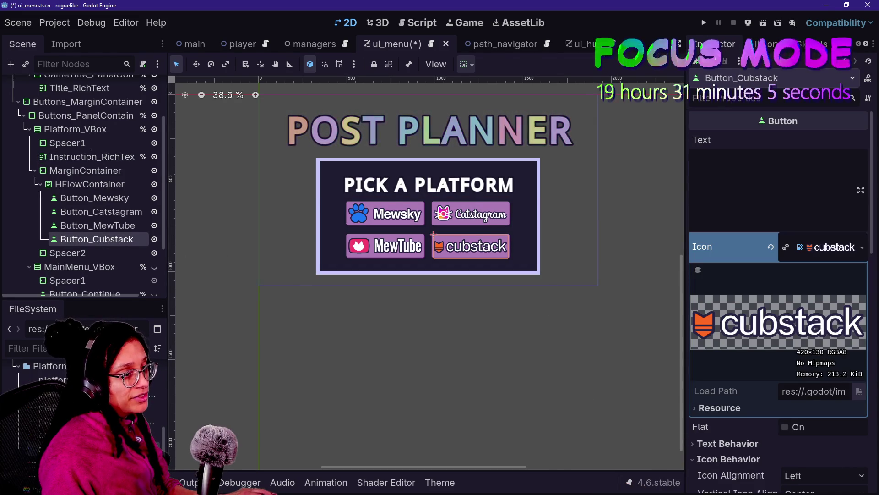
pyautogui.click(92, 225)
pyautogui.click(92, 239)
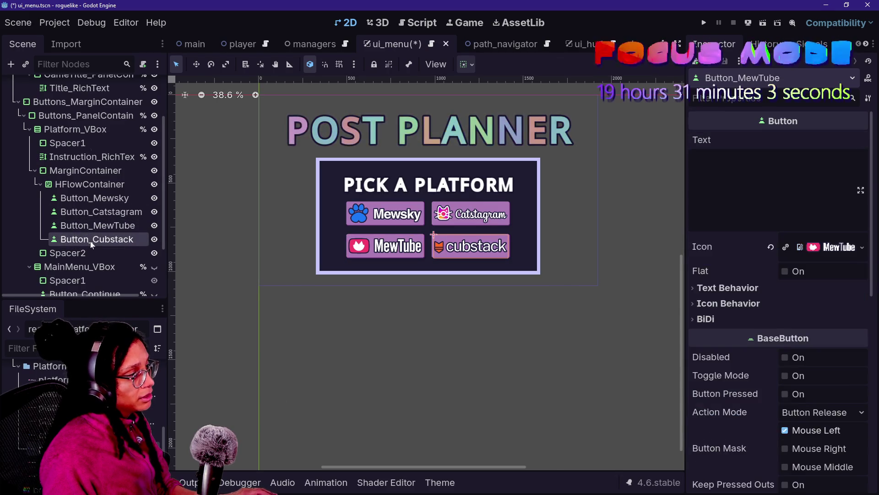
pyautogui.click(105, 158)
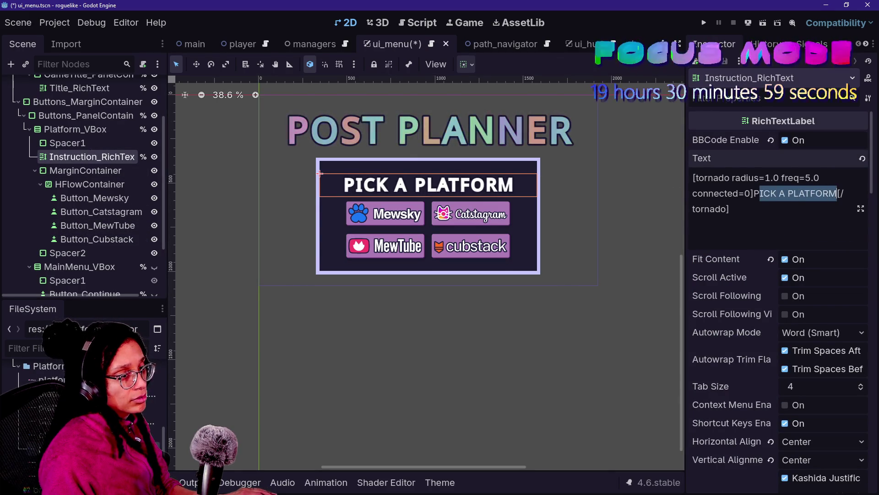
# Retype the instruction inside the tornado tags as 'Pick a platform!', ending with an exclamation mark
pyautogui.press('BackSpace')
pyautogui.write('ick')
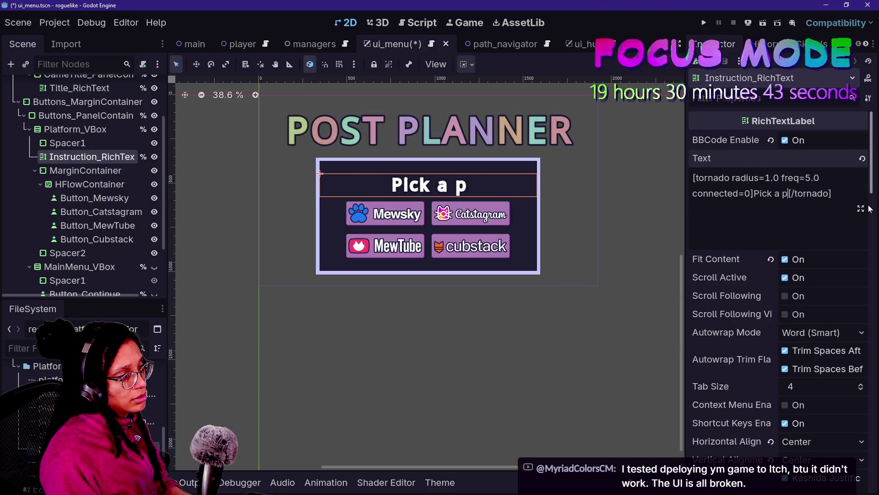
pyautogui.write('tform...')
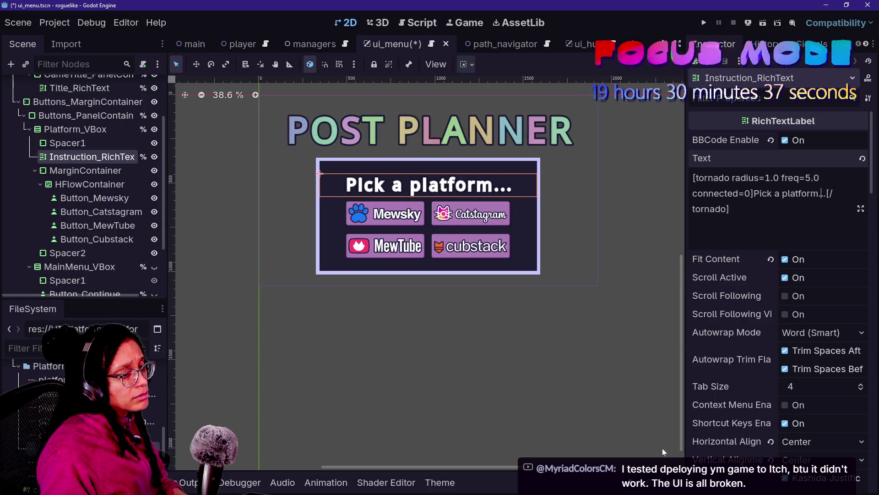
pyautogui.press('BackSpace')
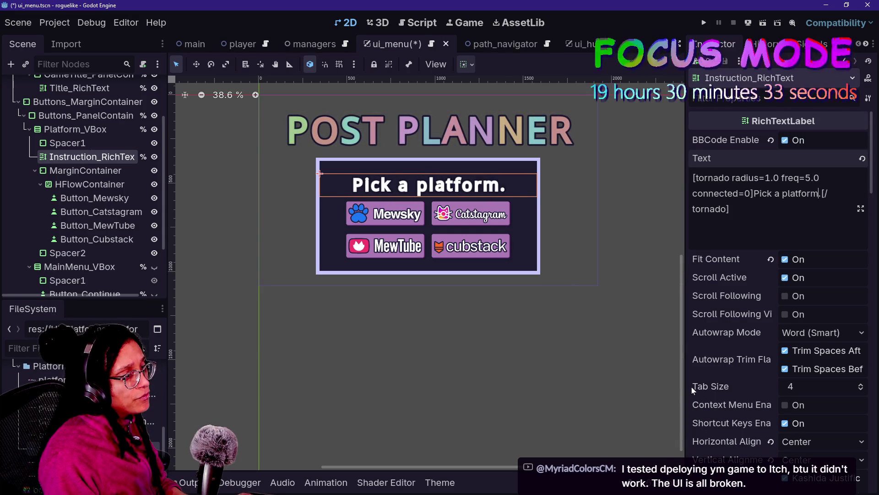
pyautogui.press('BackSpace')
pyautogui.write('!')
pyautogui.scroll(-15, 774, 362)
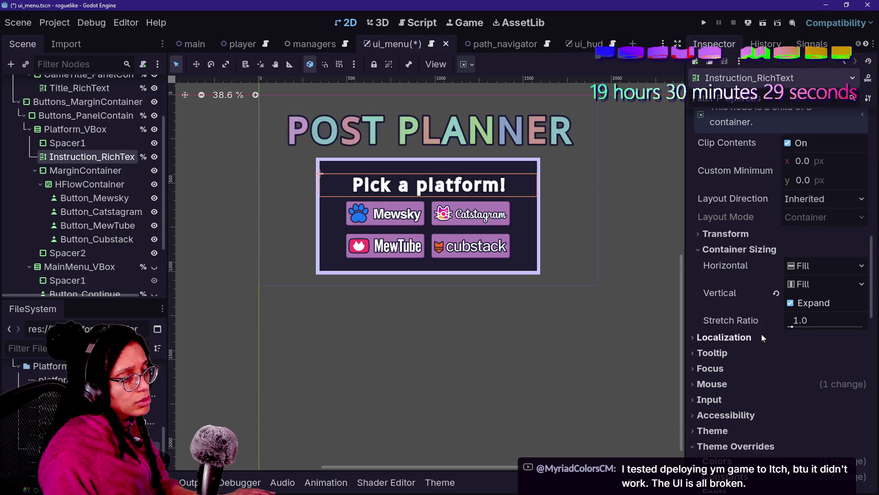
pyautogui.scroll(-8, 738, 391)
# Try the instruction font's embolden at 0.58, then 0.94, and raise the label's stretch ratio
pyautogui.moveTo(857, 269); pyautogui.dragTo(835, 276)
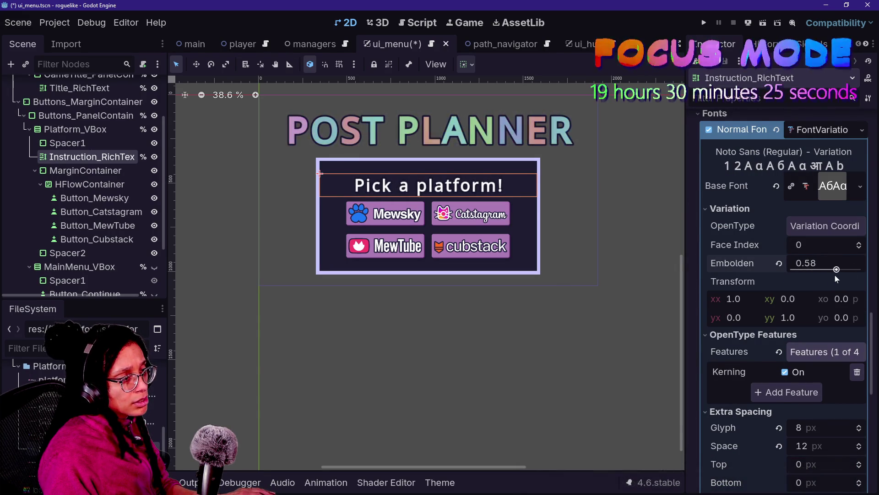
pyautogui.scroll(20, 741, 258)
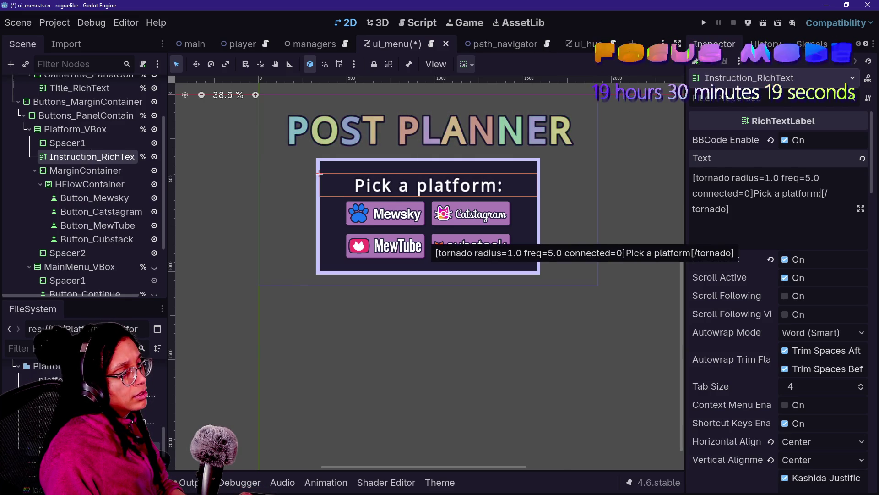
pyautogui.scroll(-10, 717, 285)
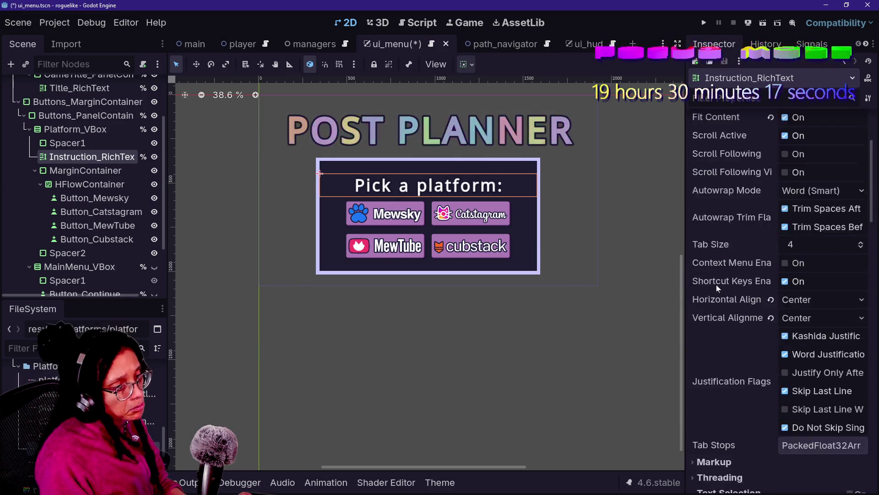
pyautogui.moveTo(793, 468); pyautogui.dragTo(796, 467)
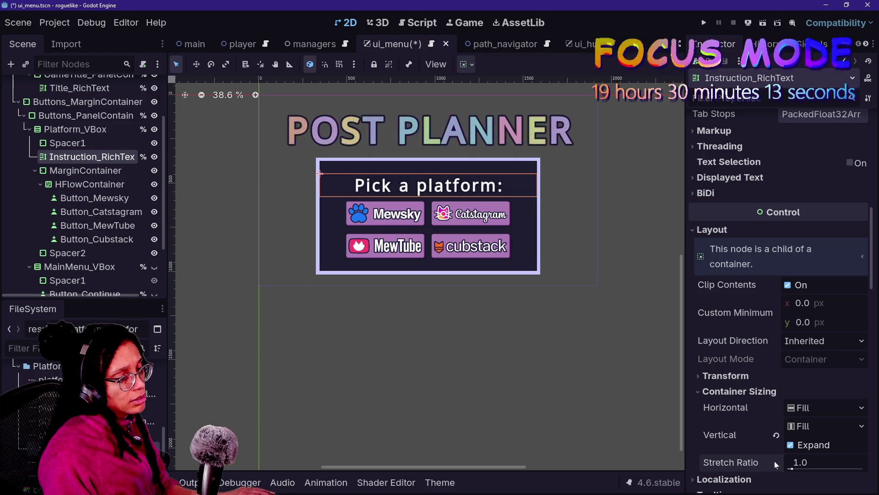
pyautogui.scroll(-15, 733, 407)
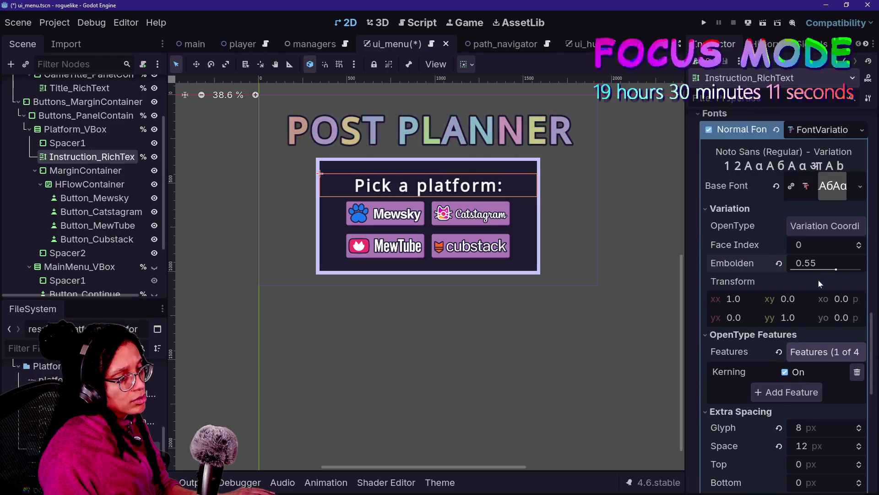
pyautogui.moveTo(846, 268); pyautogui.dragTo(844, 279)
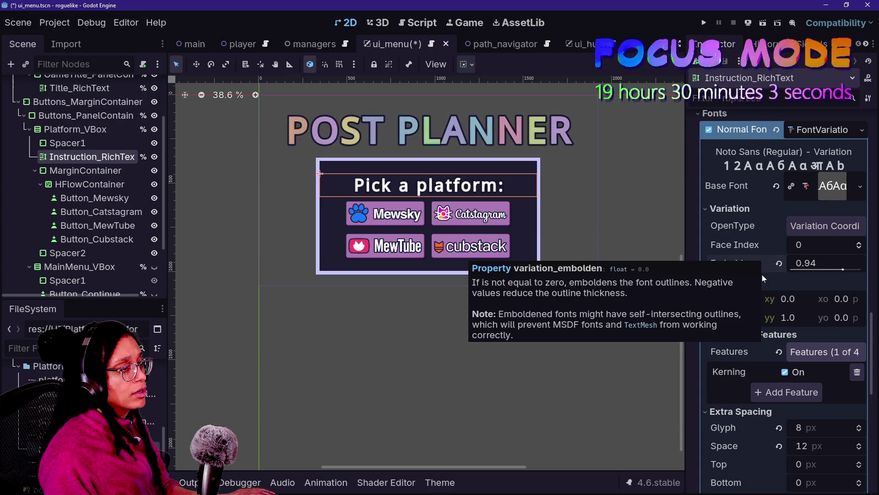
# Compare with the Mewsky button, then settle the instruction's embolden at 0.55
pyautogui.click(106, 196)
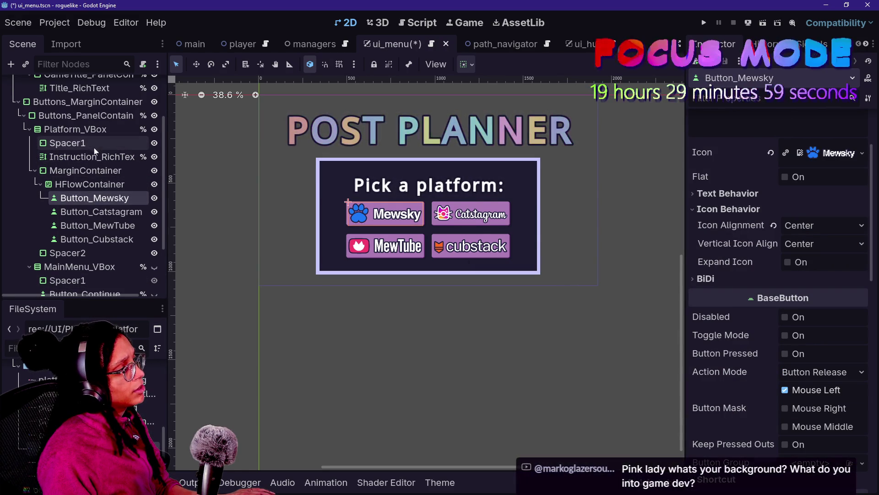
pyautogui.click(548, 191)
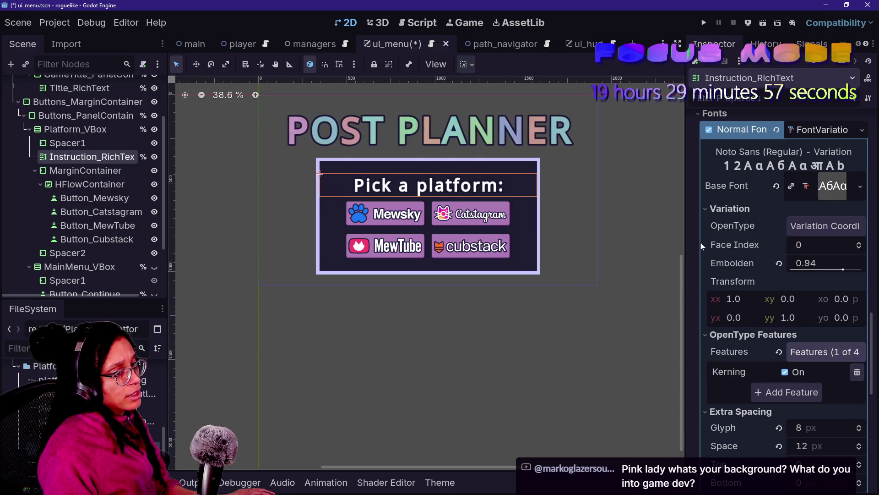
pyautogui.scroll(5, 490, 145)
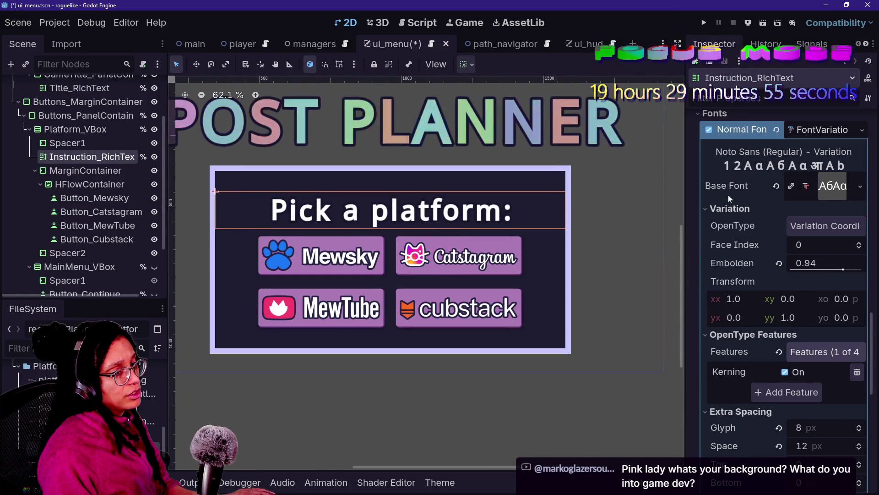
pyautogui.scroll(-7, 769, 309)
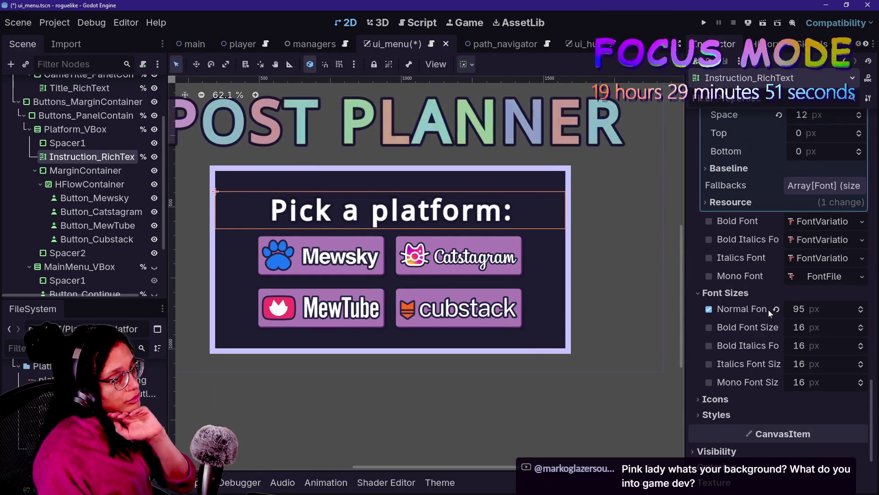
pyautogui.scroll(-4, 790, 302)
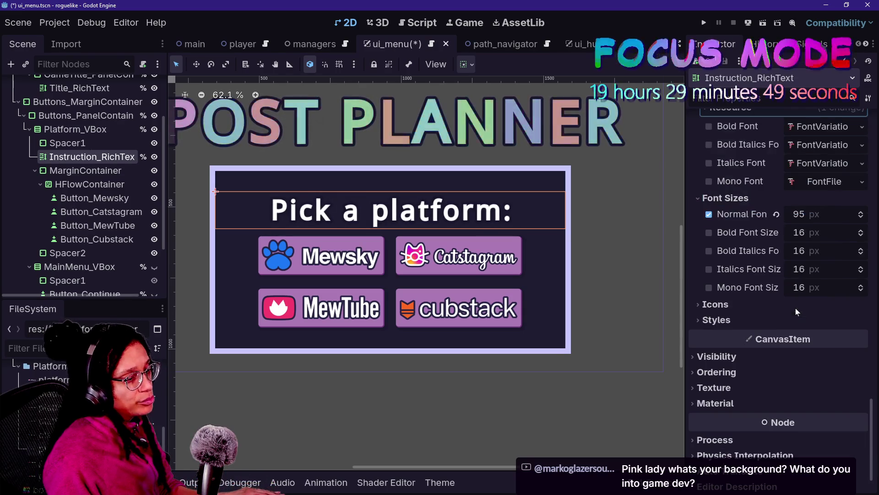
pyautogui.scroll(-2, 783, 320)
pyautogui.scroll(8, 765, 324)
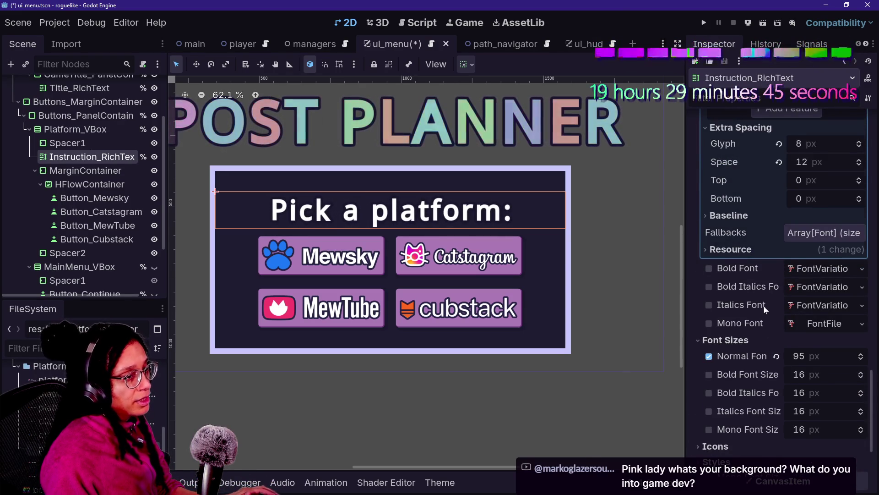
pyautogui.scroll(4, 764, 307)
pyautogui.scroll(8, 783, 273)
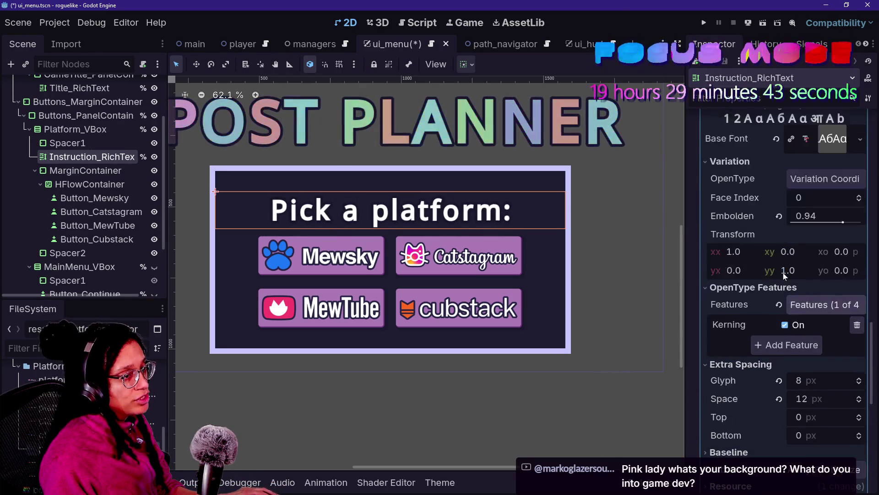
pyautogui.moveTo(843, 270); pyautogui.dragTo(834, 271)
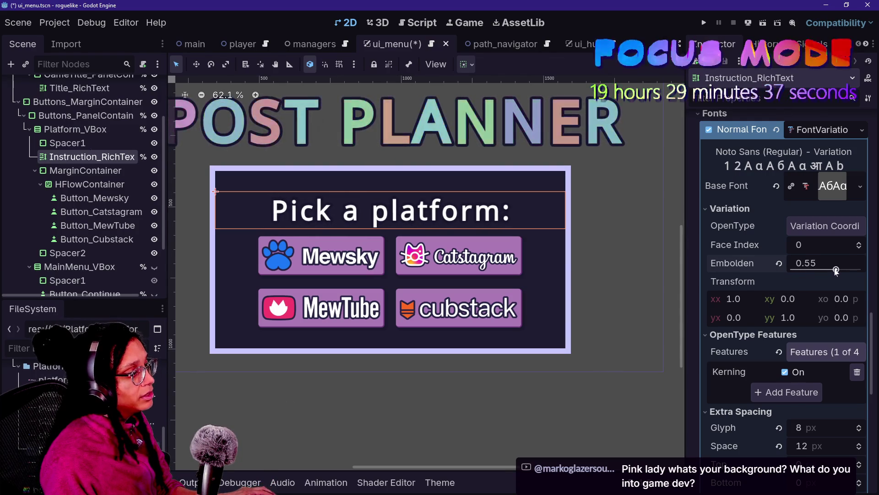
# Review the instruction's font overrides and select the container holding the platform buttons
pyautogui.scroll(-4, 811, 375)
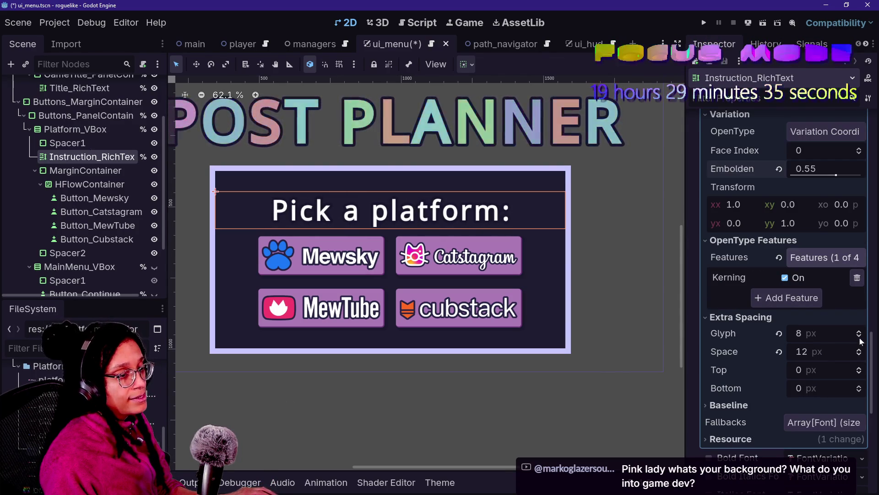
pyautogui.scroll(-4, 861, 340)
pyautogui.scroll(1, 859, 335)
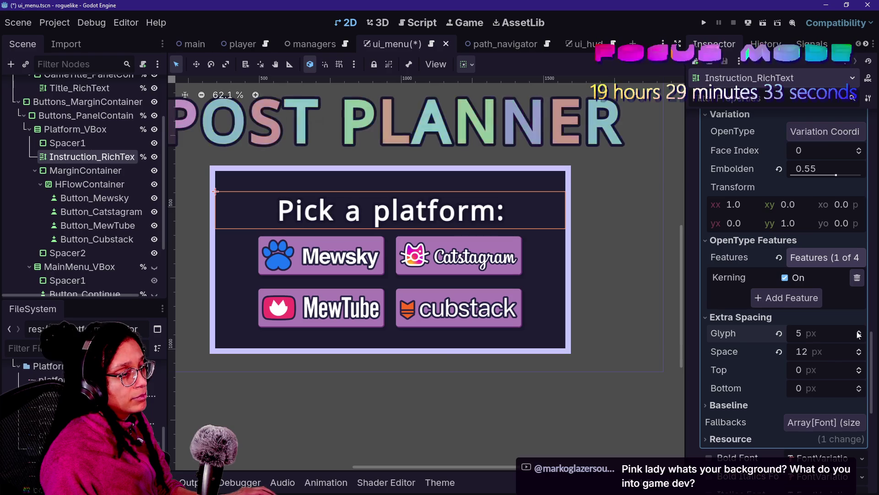
pyautogui.scroll(-3, 496, 237)
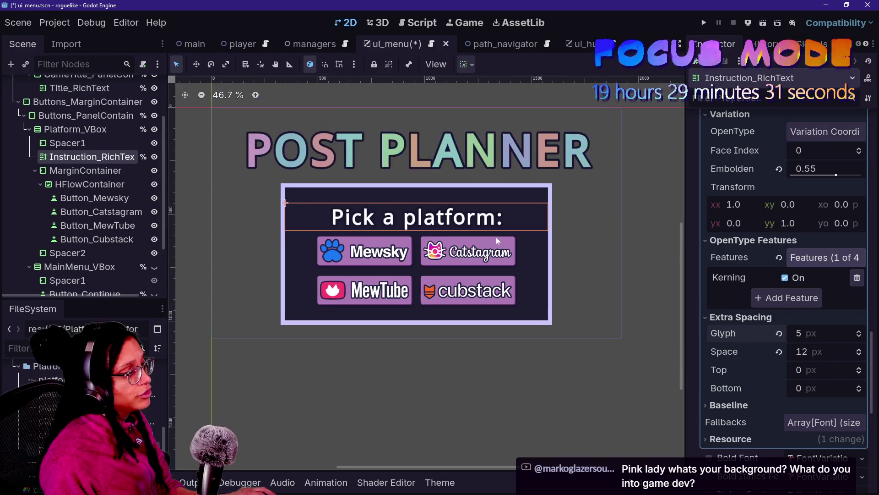
pyautogui.click(89, 184)
pyautogui.click(96, 156)
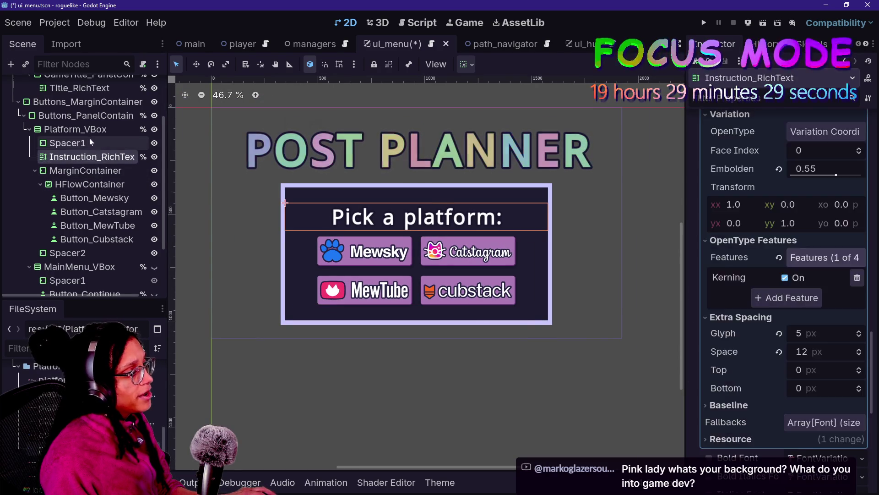
pyautogui.click(90, 142)
pyautogui.scroll(-2, 341, 322)
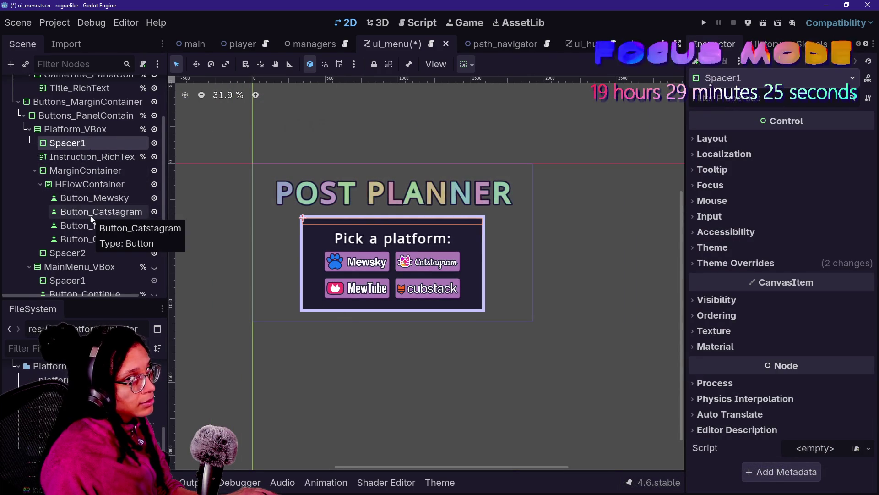
pyautogui.click(98, 185)
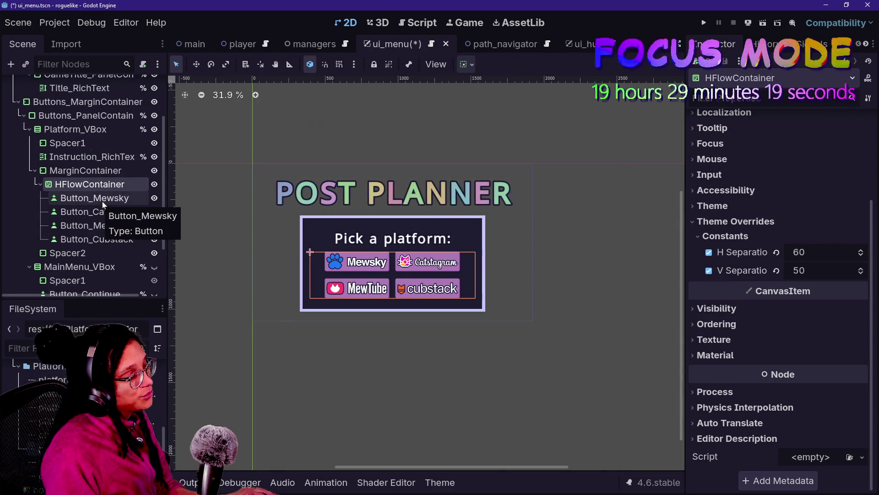
pyautogui.click(101, 202)
pyautogui.click(97, 226)
pyautogui.click(94, 198)
pyautogui.click(91, 184)
pyautogui.click(97, 226)
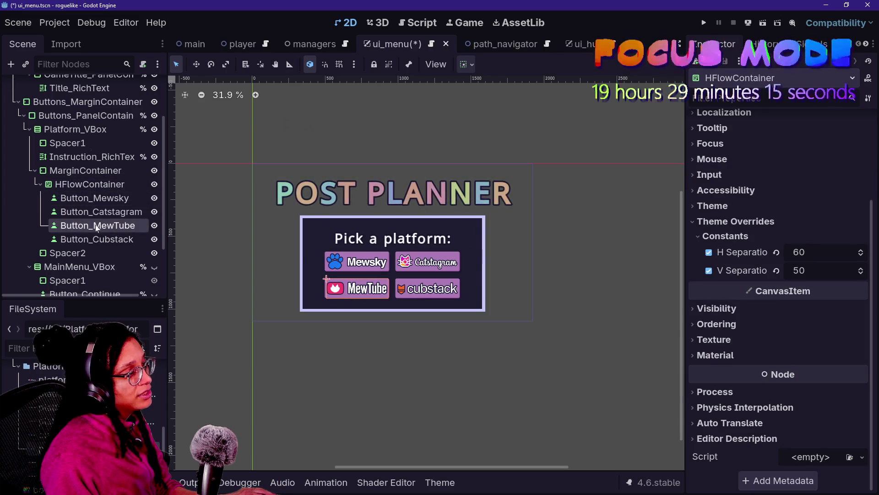
pyautogui.click(94, 255)
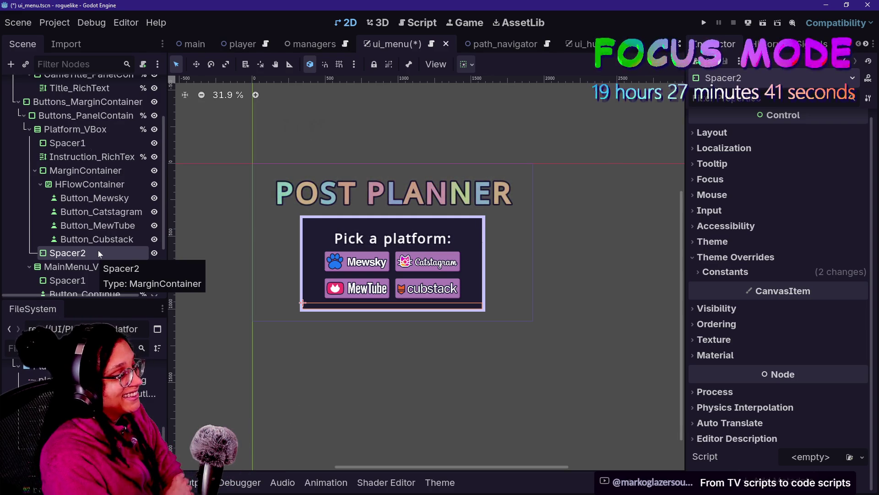
# Save the ui_menu.tscn scene with Ctrl+S, keeping the Spacer2 theme overrides
pyautogui.scroll(2, 340, 273)
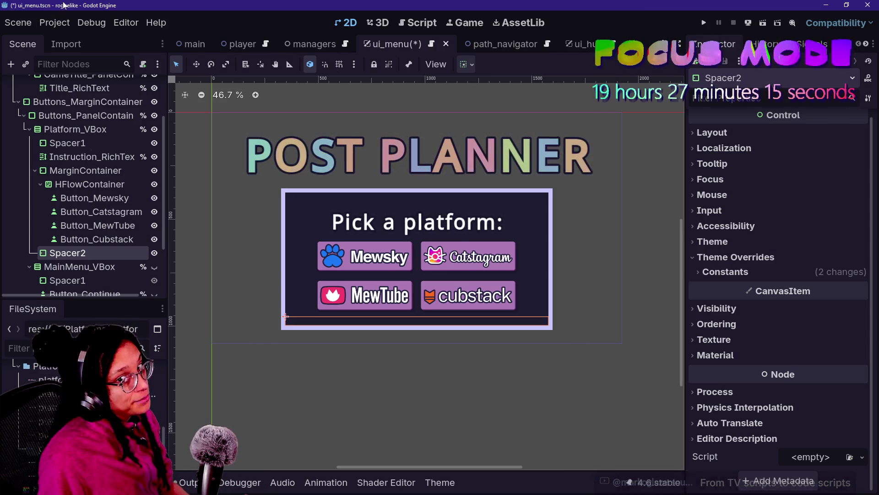
pyautogui.hotkey('ctrl', 's')
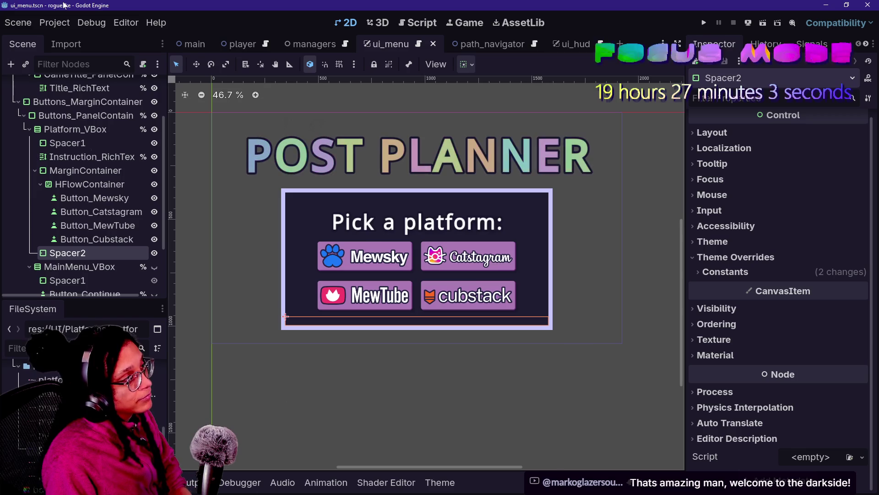
pyautogui.click(52, 23)
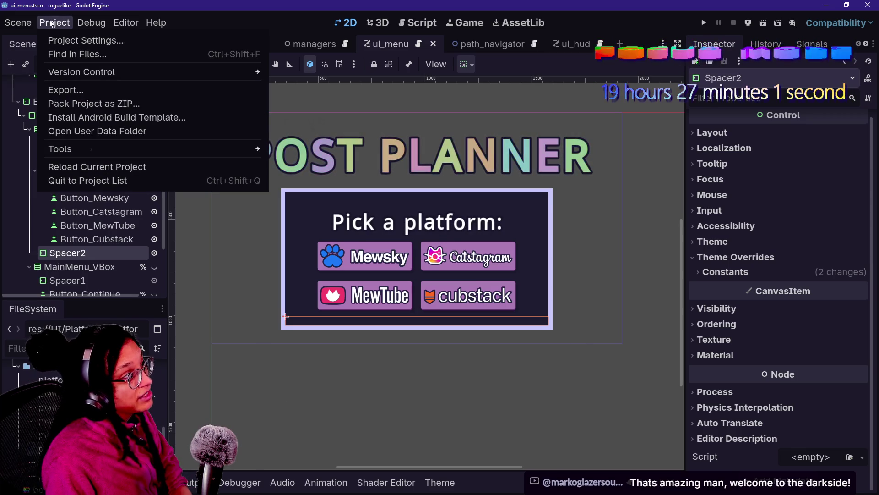
# Show Project Settings' Display > Window stretch options: canvas_items mode with keep aspect
pyautogui.click(54, 39)
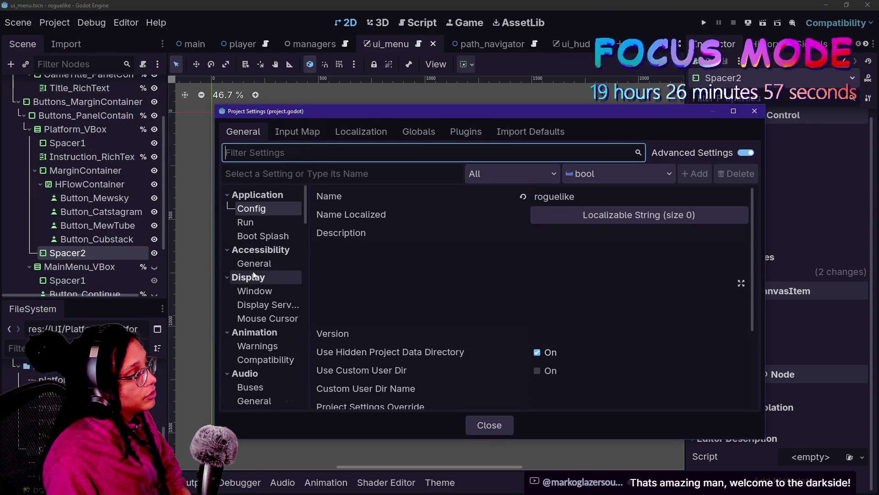
pyautogui.click(269, 294)
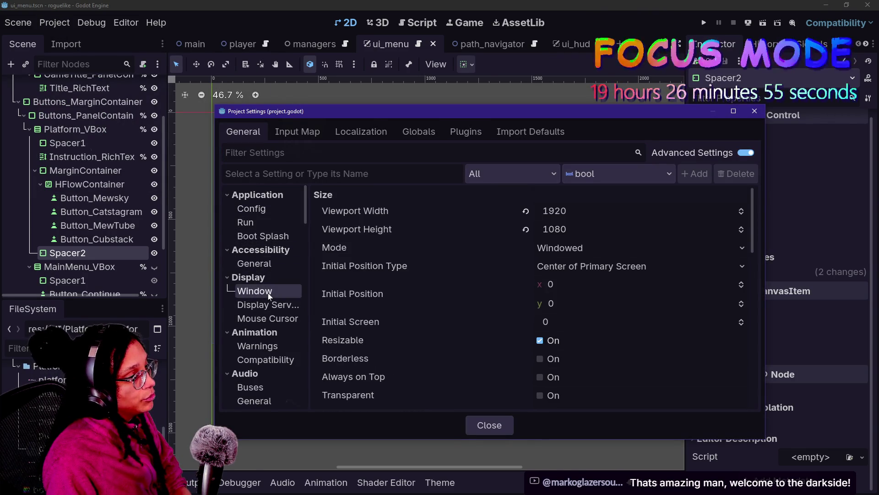
pyautogui.scroll(-10, 490, 287)
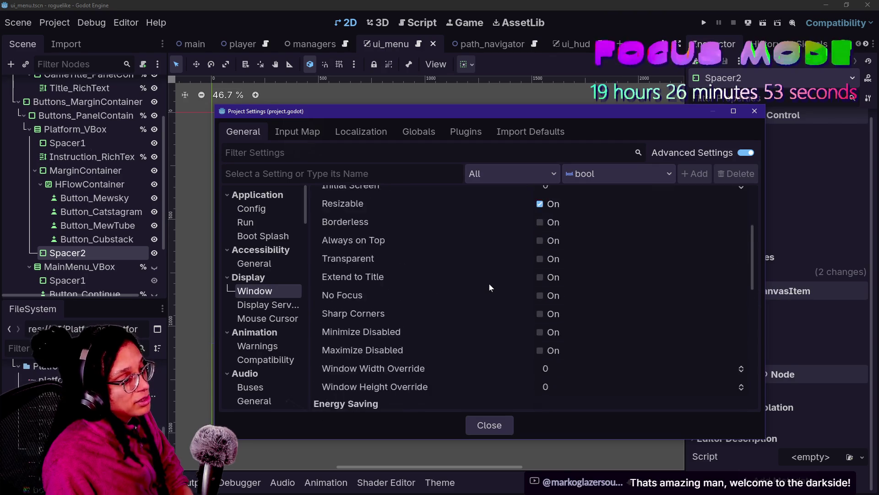
pyautogui.scroll(-3, 489, 284)
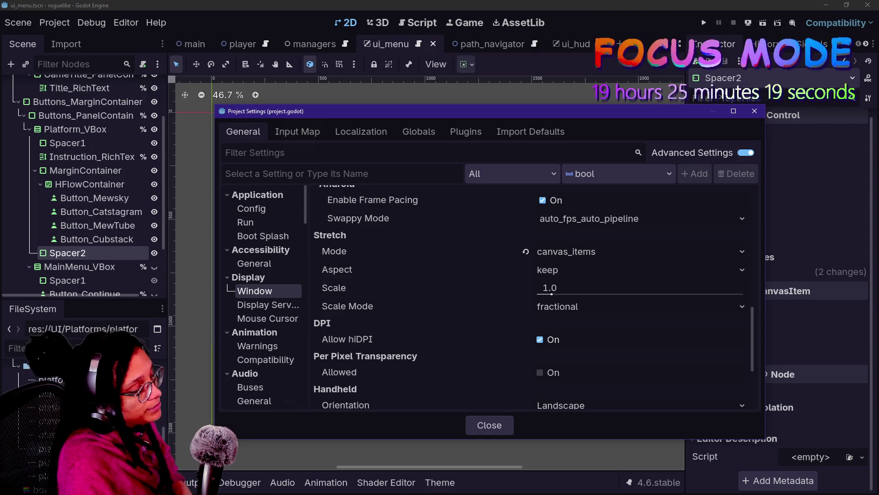
pyautogui.click(257, 4)
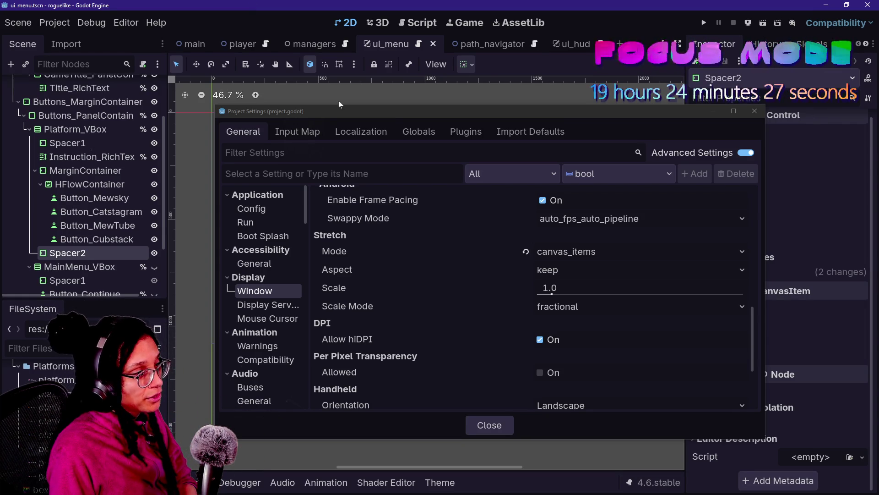
pyautogui.click(498, 430)
# Close Project Settings and select the MarginContainer with its 50 left/right margin overrides
pyautogui.click(503, 425)
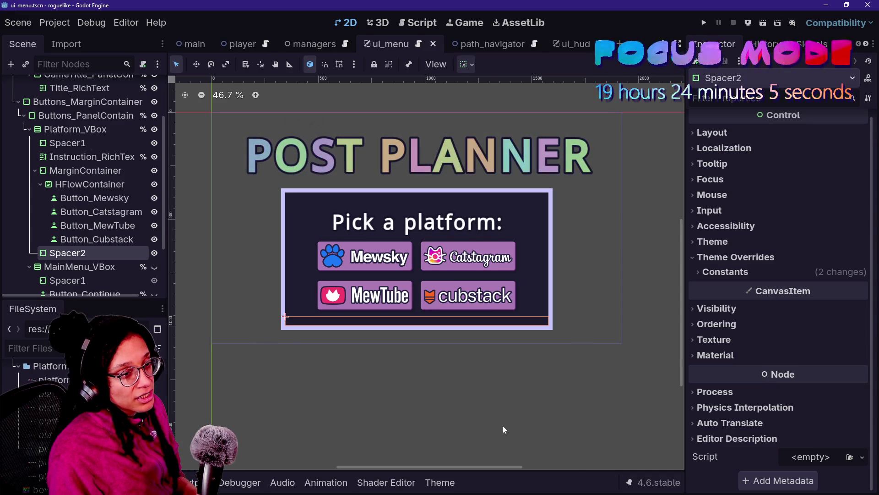
pyautogui.click(85, 171)
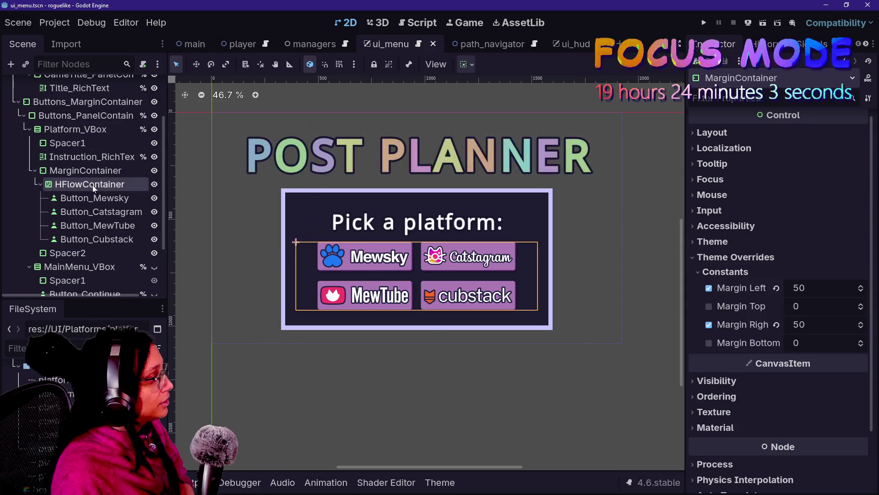
# Review the HFlowContainer, Cubstack button and Instruction_RichText, then save ui_menu
pyautogui.click(90, 184)
pyautogui.click(111, 239)
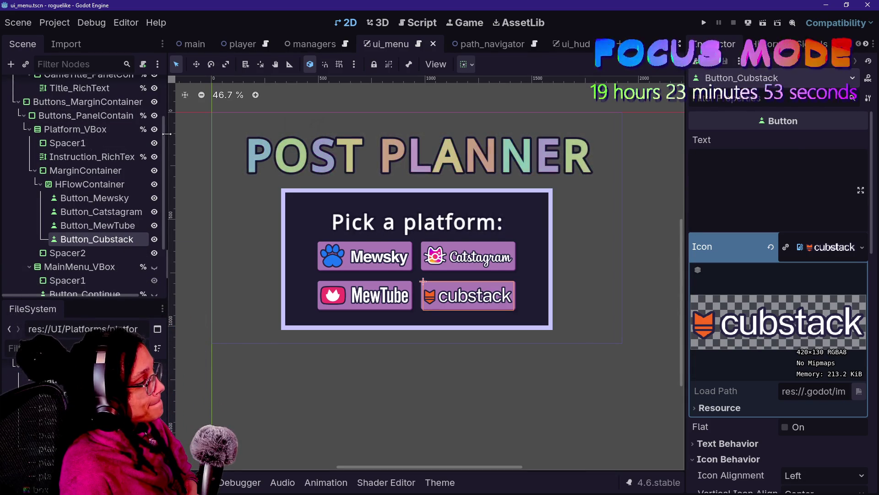
pyautogui.click(105, 157)
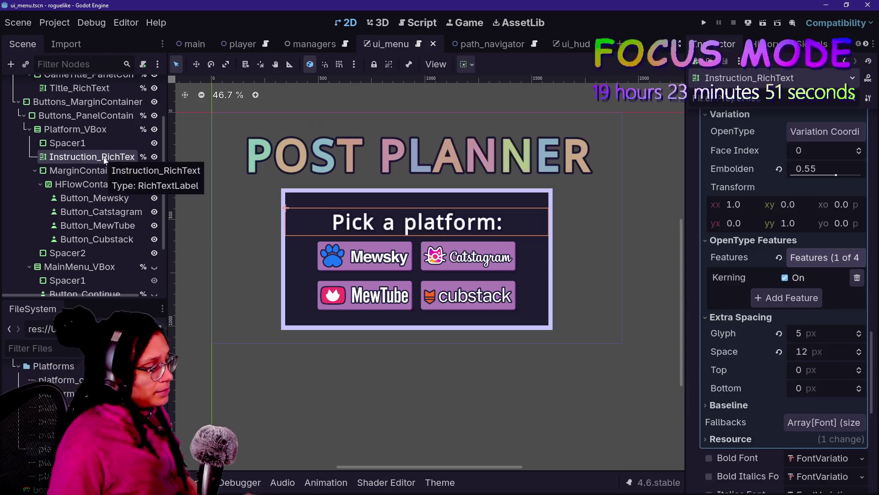
pyautogui.hotkey('ctrl', 's')
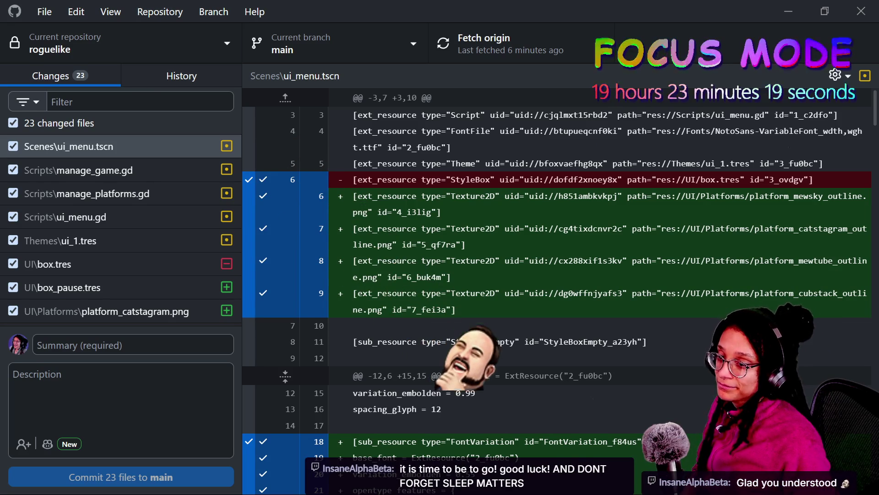
# Commit the 23 changed files to main as 'Platform prep. Added logos and began platform menu'
pyautogui.click(133, 345)
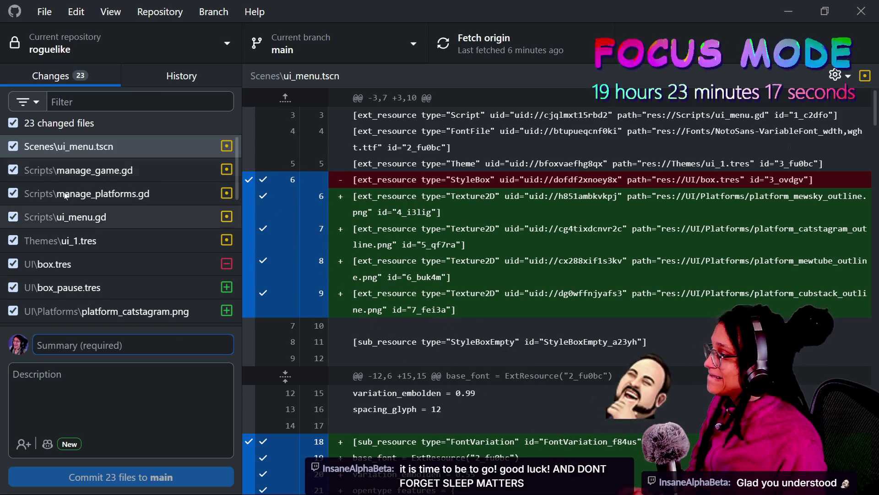
pyautogui.write('P')
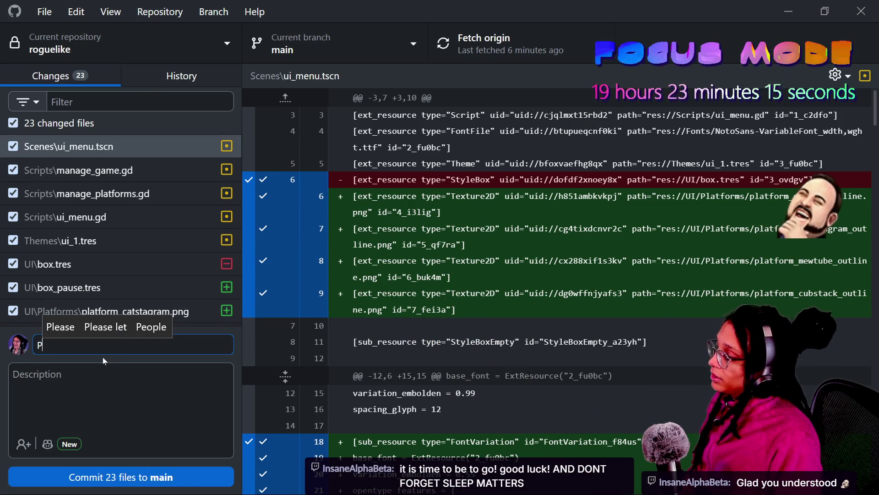
pyautogui.write('latform prep. Added ')
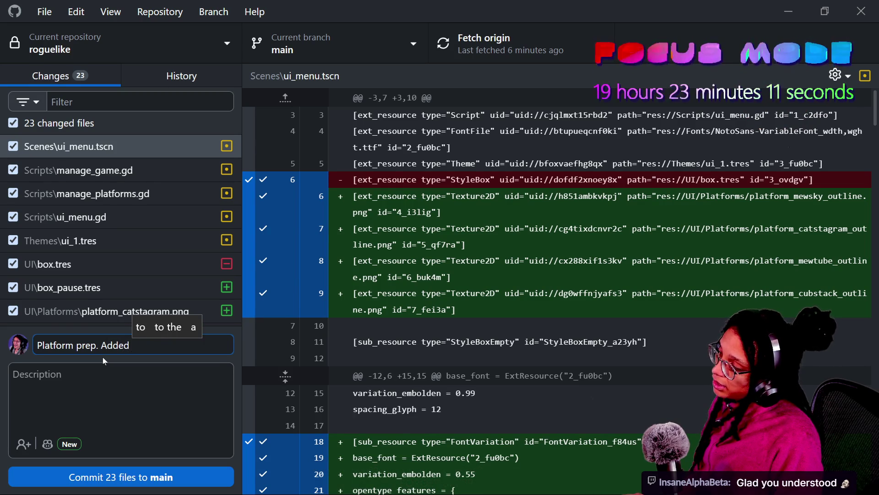
pyautogui.write('logos and began platform me')
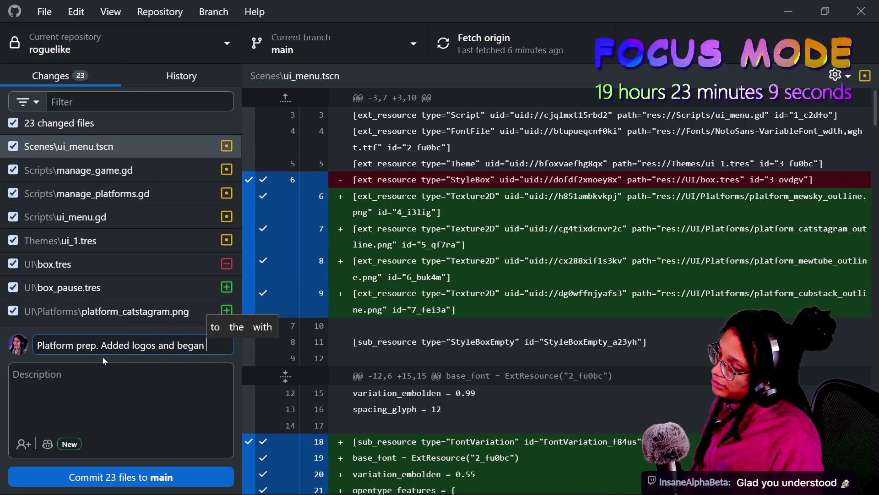
pyautogui.write('nu')
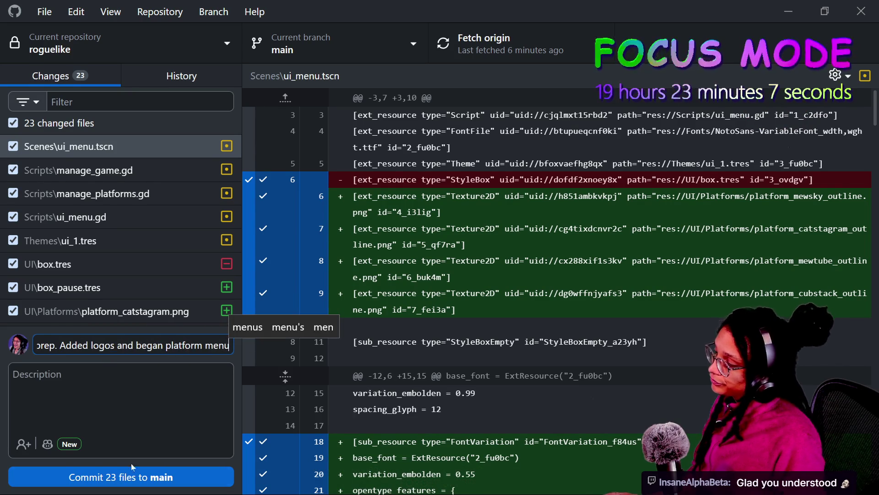
pyautogui.hotkey('ctrl', 'Return')
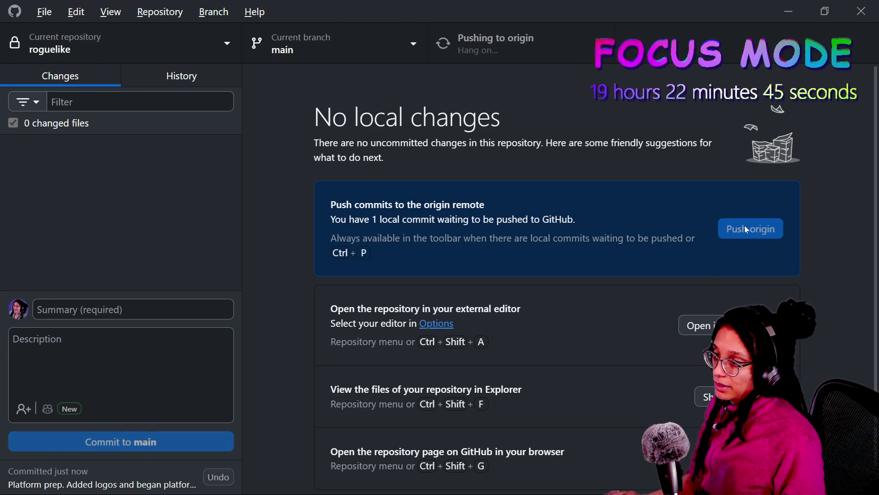
# Switch back to the Godot editor while the push to origin continues
pyautogui.hotkey('alt', 'Tab')
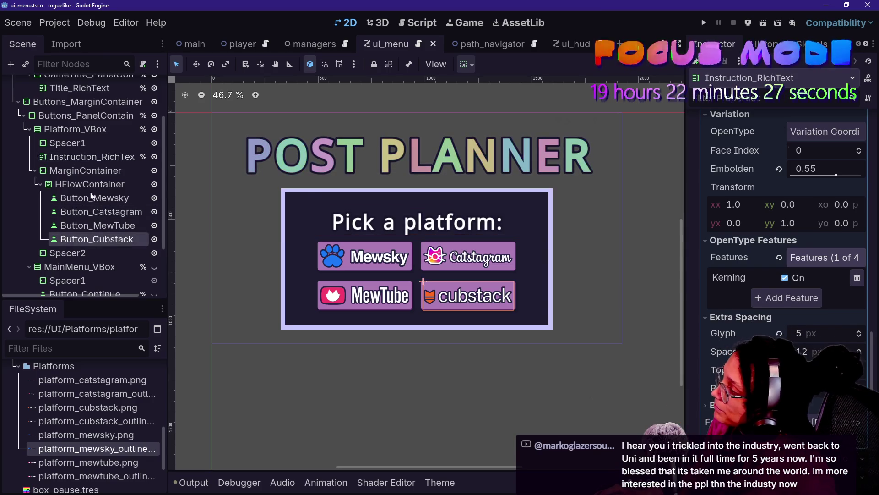
# Look over the platform panel nodes, then list Button_Continue's signals such as pressed() and mouse_entered()
pyautogui.click(85, 171)
pyautogui.click(101, 212)
pyautogui.click(92, 156)
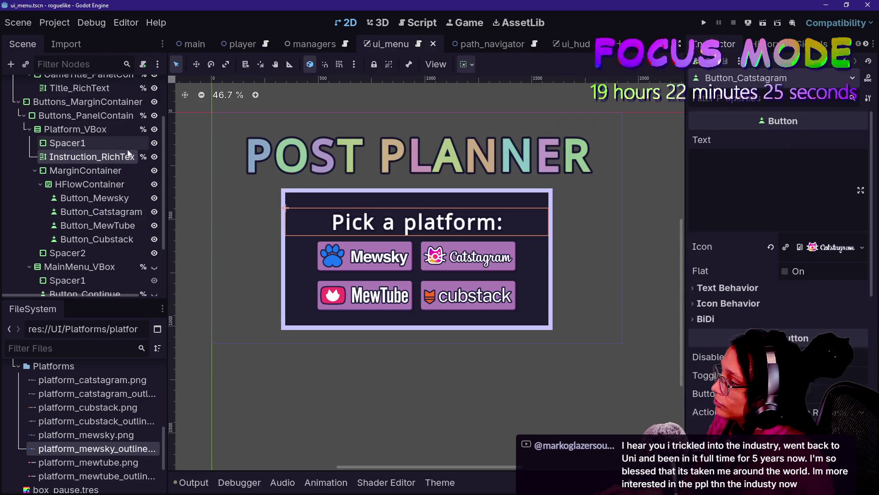
pyautogui.click(111, 130)
pyautogui.scroll(3, 111, 133)
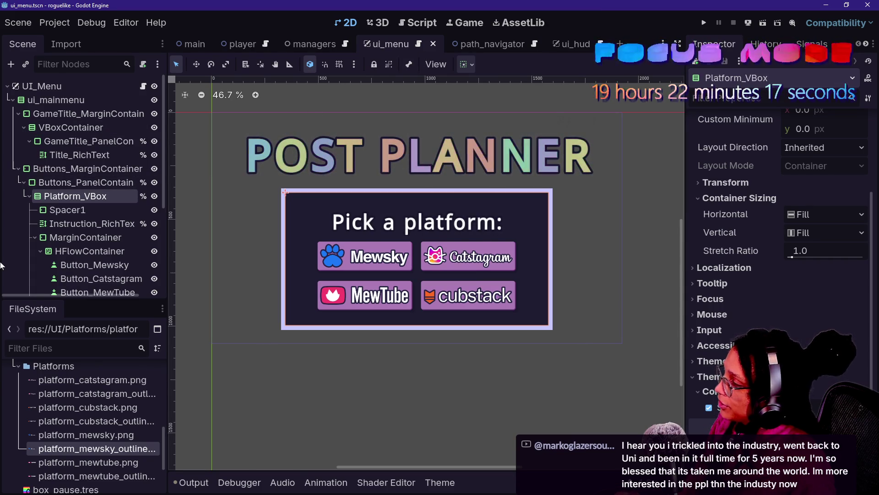
pyautogui.scroll(-5, 94, 255)
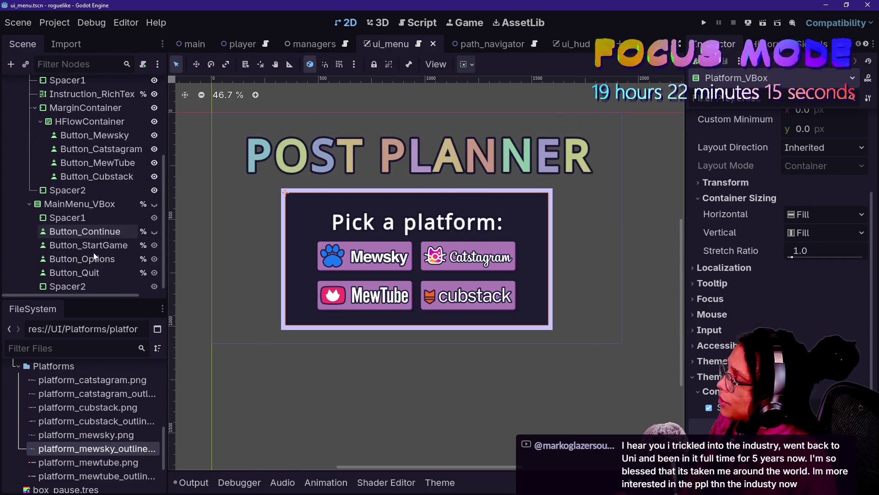
pyautogui.click(83, 231)
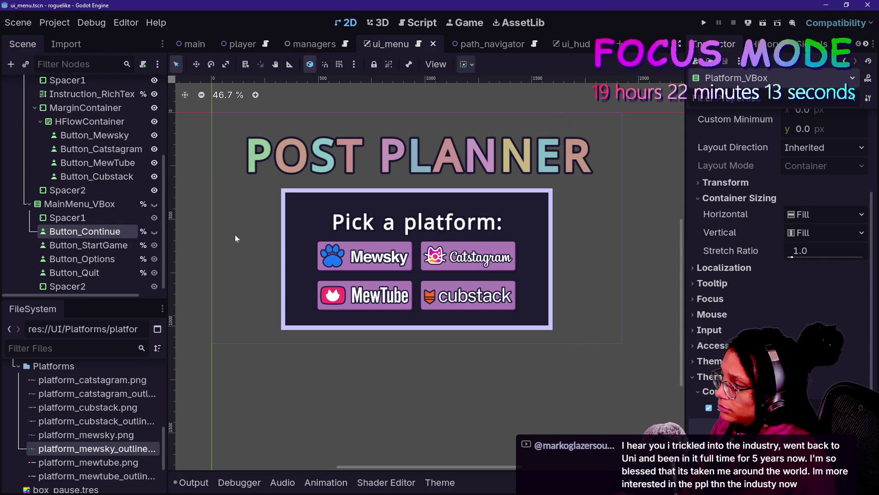
pyautogui.click(812, 43)
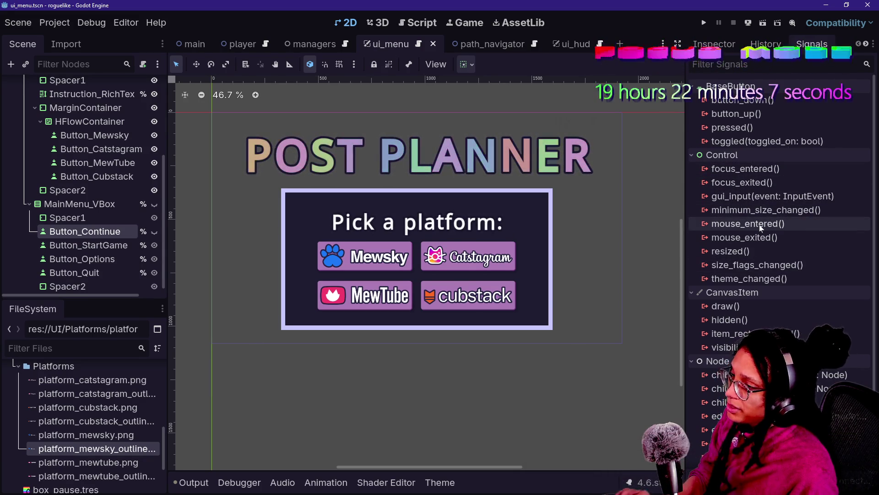
# Select Spacer1 in the main menu box to rename it, then the MainMenu_VBox container
pyautogui.moveTo(761, 227)
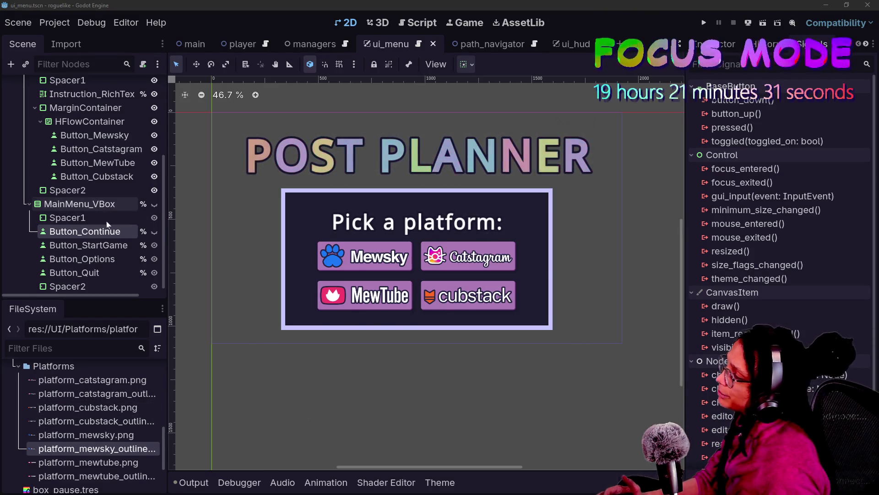
pyautogui.scroll(-1, 104, 247)
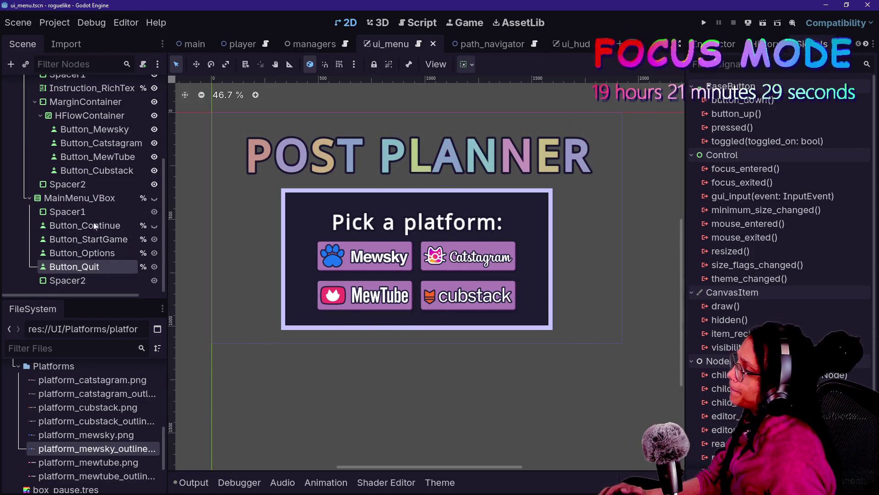
pyautogui.click(92, 211)
pyautogui.click(92, 210)
pyautogui.click(99, 202)
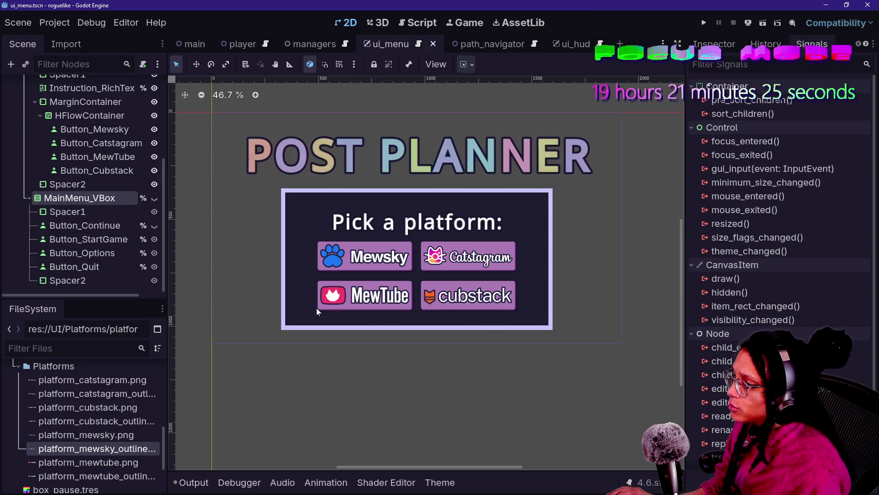
pyautogui.scroll(2, 91, 225)
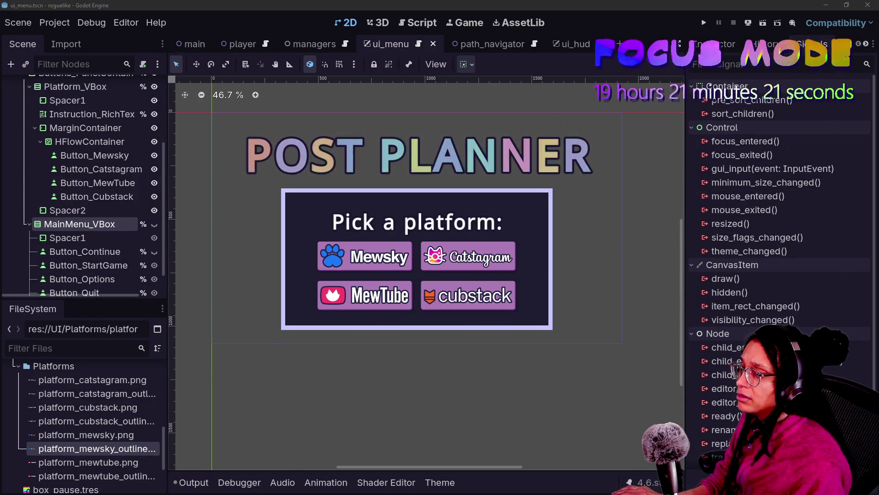
# Browse Instruction_RichText, Cubstack, Spacer2 and the title, ending on the 'Pick a platform:' label
pyautogui.click(87, 114)
pyautogui.click(96, 197)
pyautogui.click(69, 210)
pyautogui.scroll(5, 84, 193)
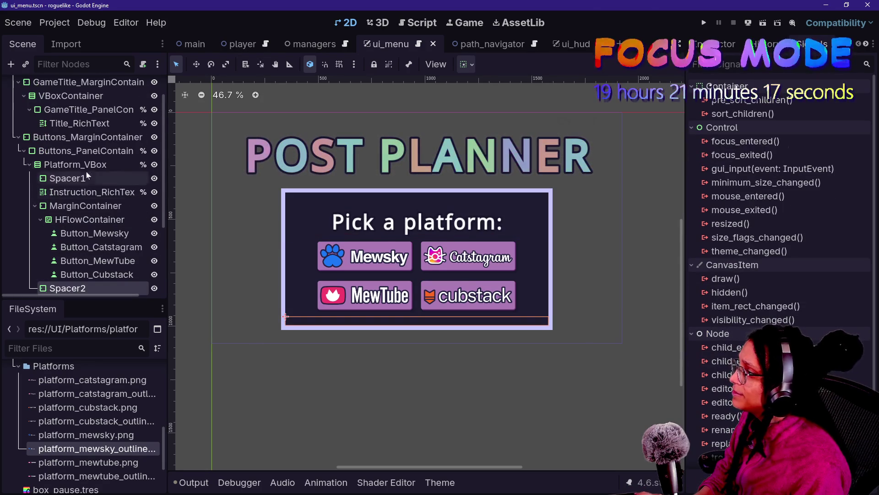
pyautogui.click(80, 124)
pyautogui.scroll(2, 92, 182)
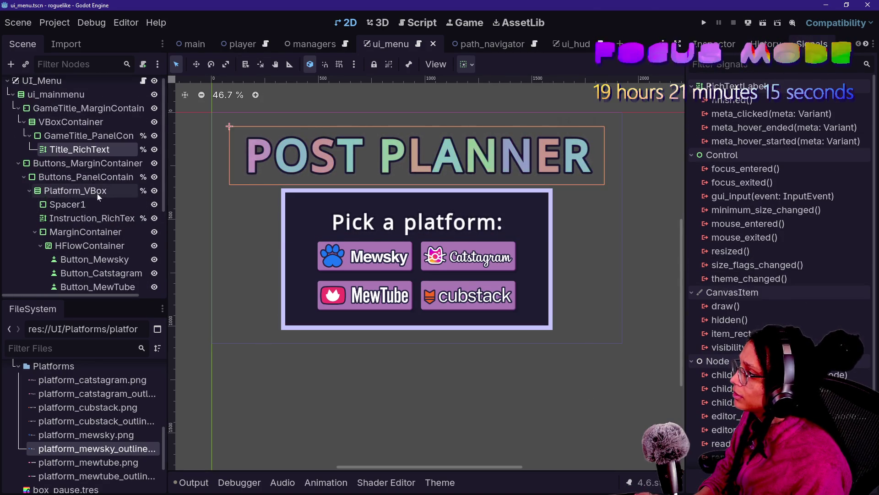
pyautogui.scroll(-7, 97, 188)
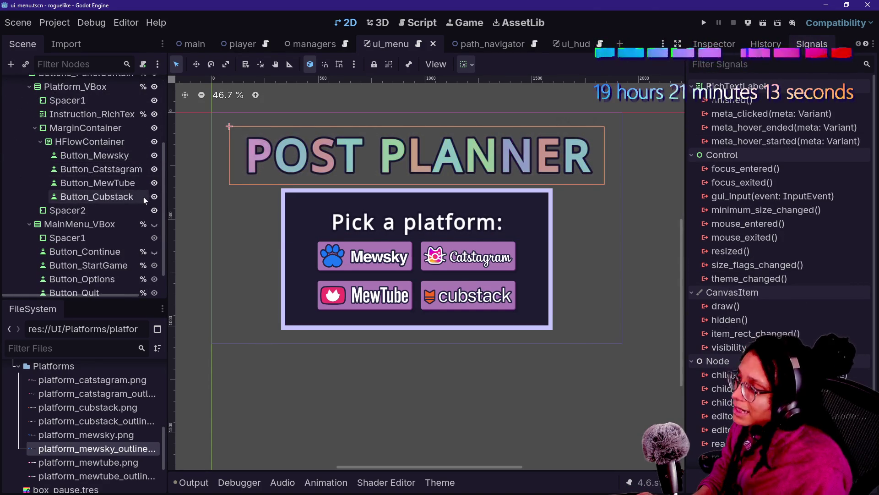
pyautogui.scroll(-2, 81, 281)
pyautogui.scroll(7, 81, 280)
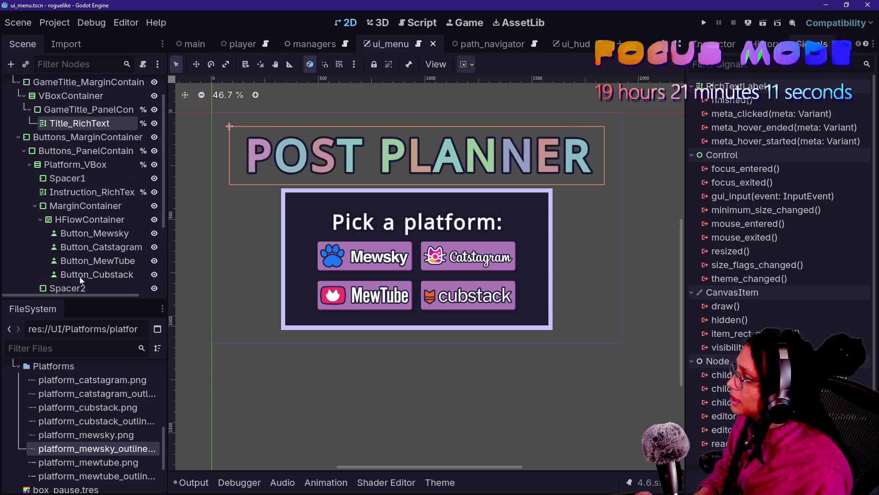
pyautogui.click(103, 193)
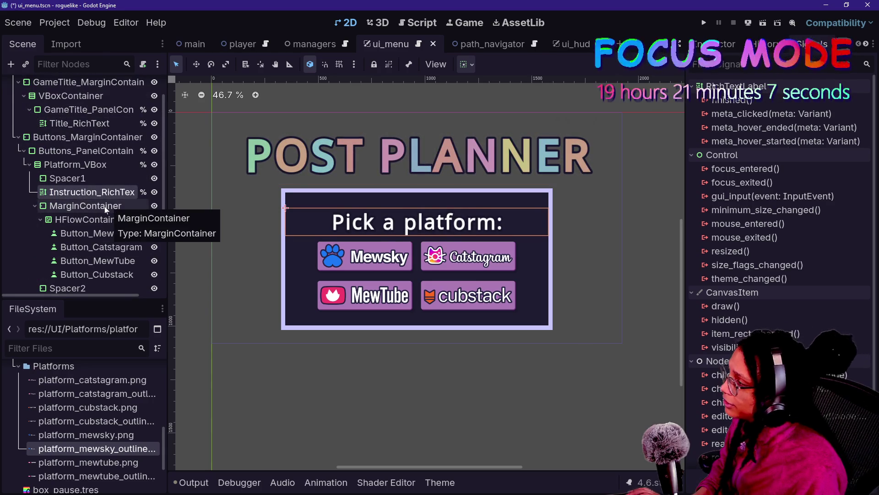
# Duplicate Instruction_RichText and move the copy below MarginContainer in the Scene tree
pyautogui.hotkey('ctrl', 'd')
pyautogui.moveTo(75, 210)
pyautogui.mouseDown()
pyautogui.moveTo(144, 207)
pyautogui.moveTo(160, 262)
pyautogui.moveTo(98, 310)
pyautogui.moveTo(96, 183)
pyautogui.mouseUp()
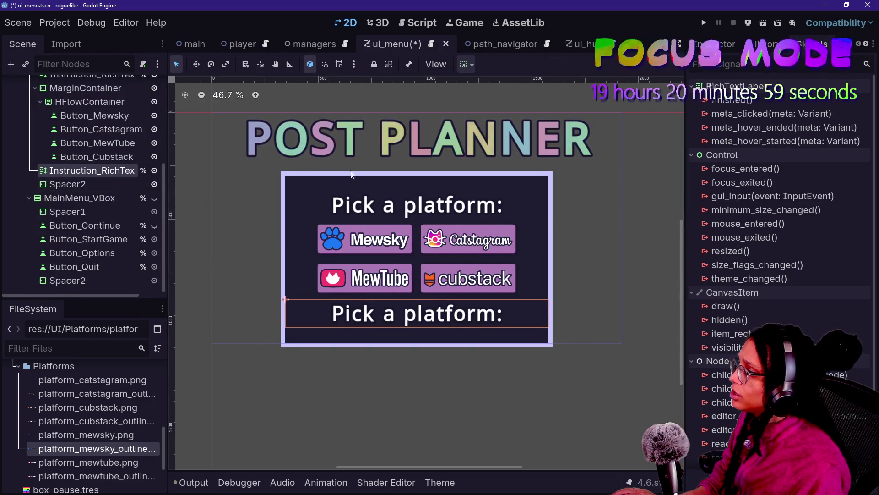
pyautogui.click(724, 50)
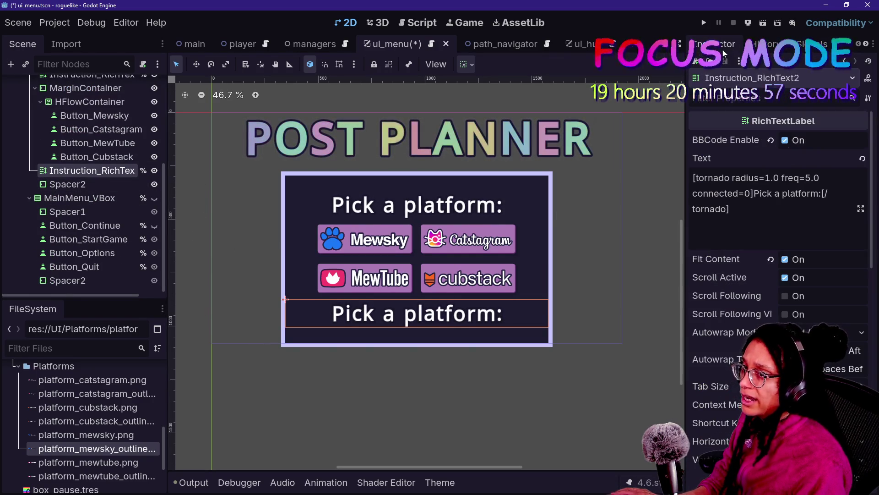
# Expand Theme Overrides in the Inspector for the copied label Instruction_RichText2
pyautogui.scroll(-2, 728, 316)
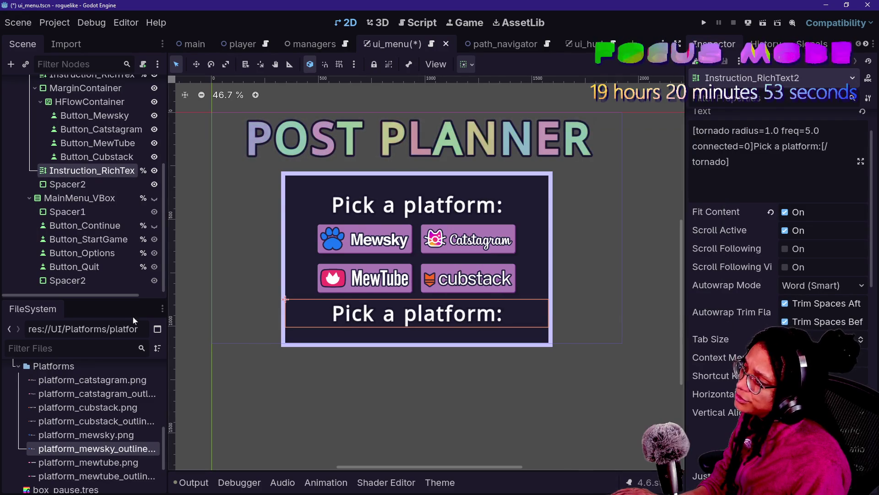
pyautogui.scroll(-3, 741, 326)
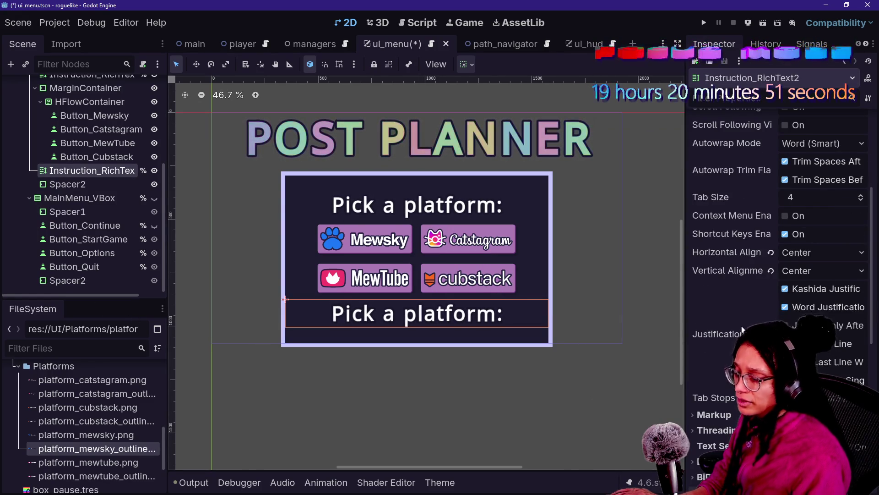
pyautogui.scroll(-7, 747, 380)
pyautogui.scroll(9, 747, 380)
pyautogui.scroll(-4, 748, 380)
pyautogui.scroll(-2, 747, 380)
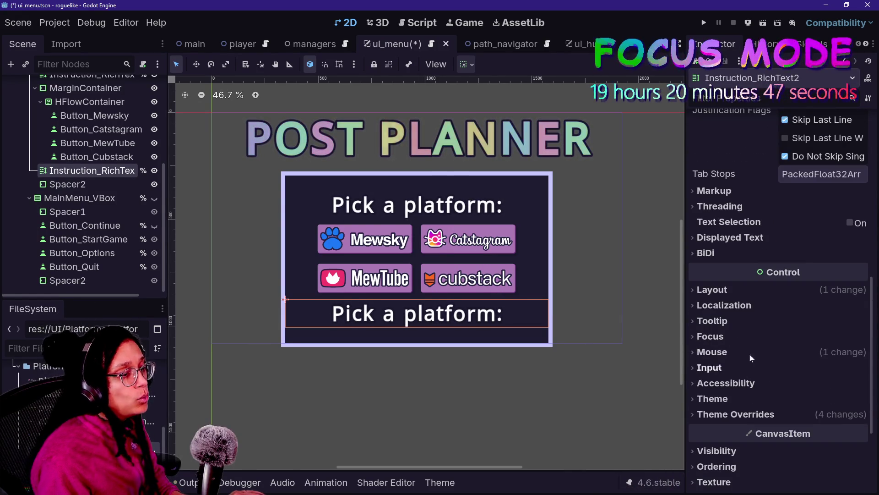
pyautogui.click(745, 418)
pyautogui.scroll(-5, 744, 419)
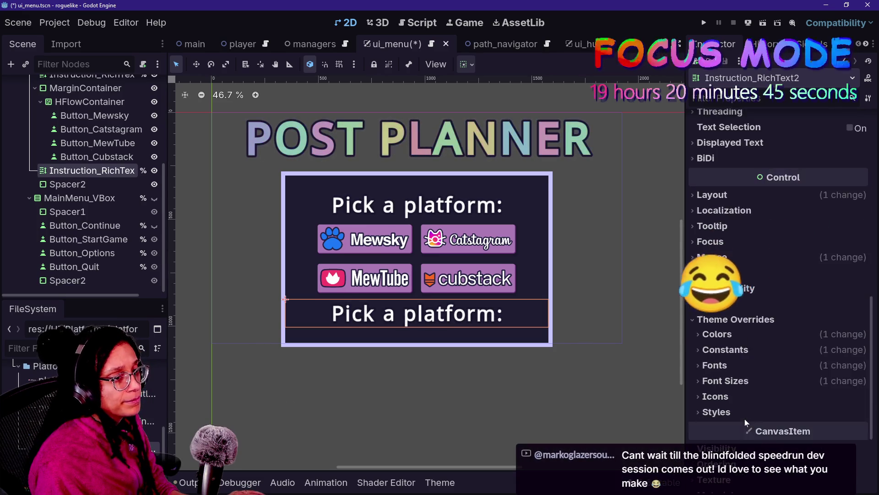
pyautogui.moveTo(756, 374)
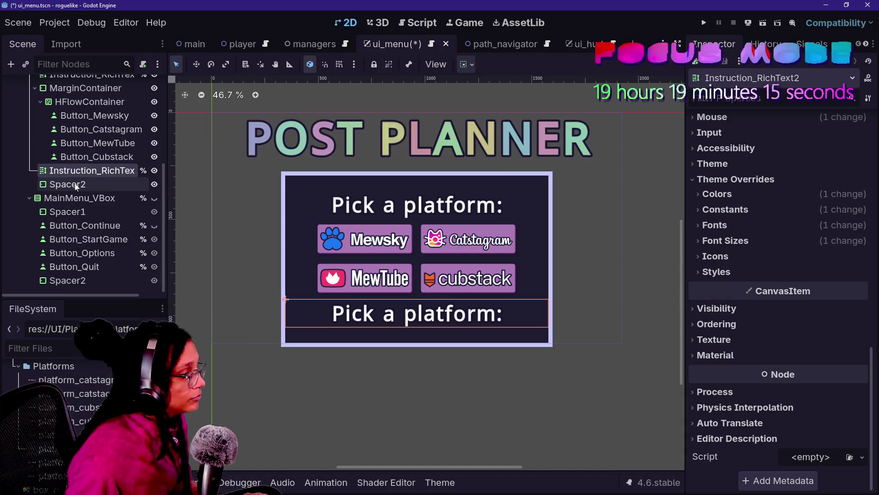
# Expand Font Sizes to reveal Instruction_RichText2's 95 px normal font size override
pyautogui.click(777, 241)
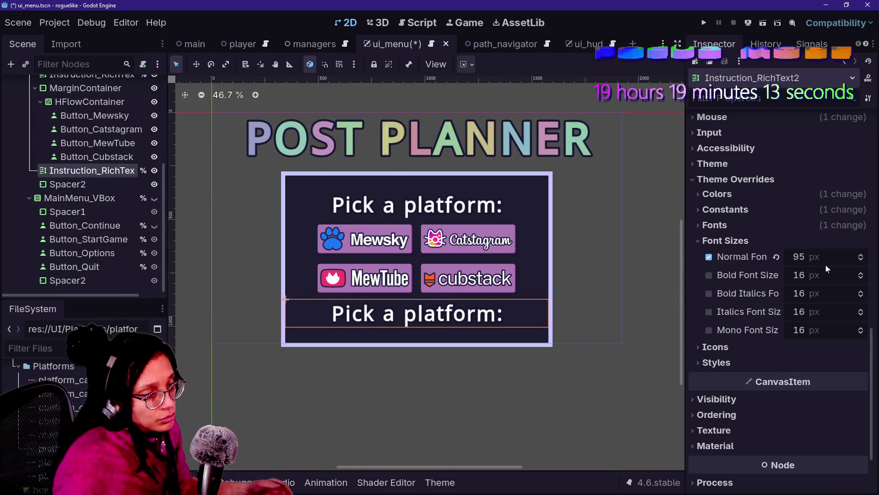
# Drag the copy's Normal Font Size override down to 70 px
pyautogui.moveTo(824, 261); pyautogui.dragTo(799, 262)
pyautogui.scroll(1, 479, 360)
pyautogui.scroll(1, 479, 364)
pyautogui.scroll(-1, 479, 363)
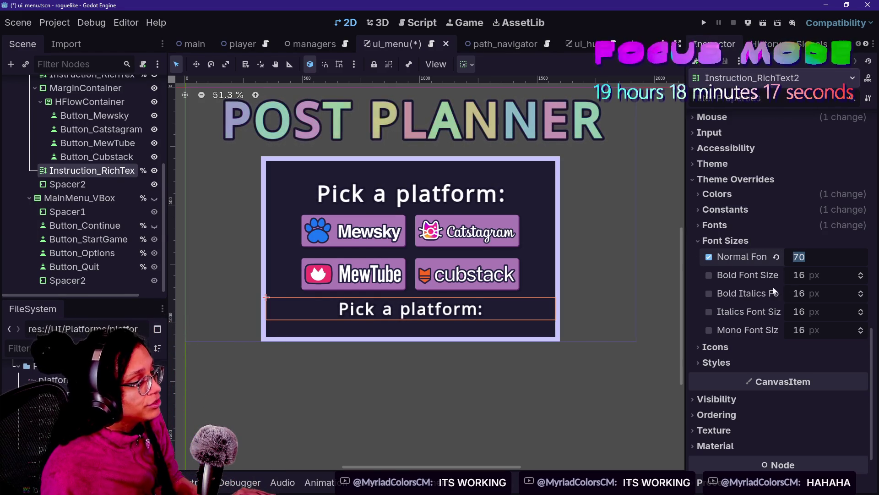
pyautogui.scroll(-2, 744, 286)
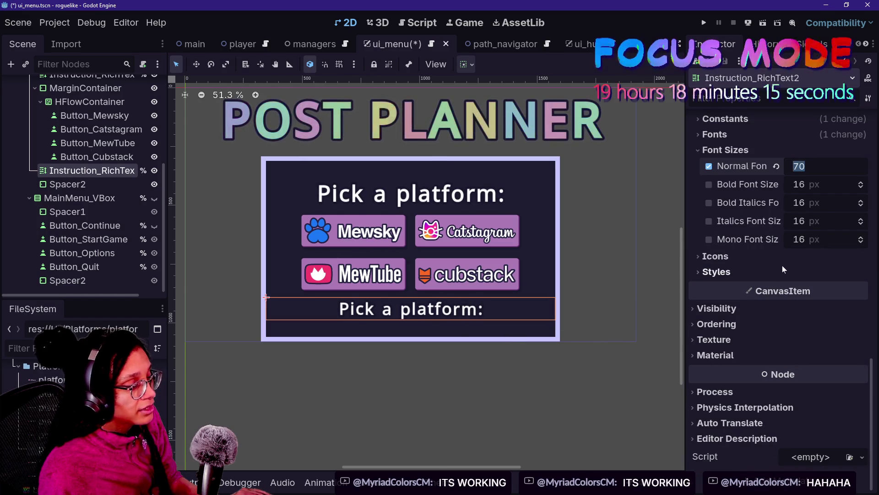
pyautogui.scroll(3, 779, 263)
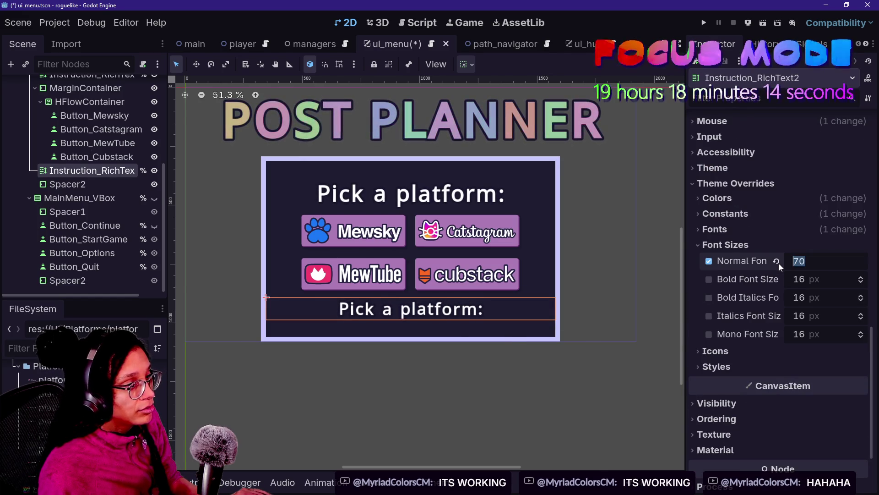
# Check the label's Constants and Layout sections, ending on the outline size constant
pyautogui.click(771, 212)
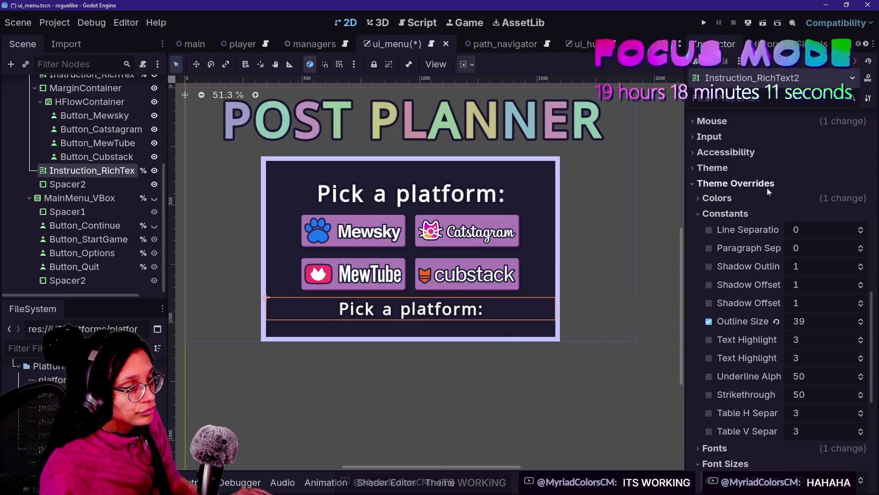
pyautogui.click(766, 212)
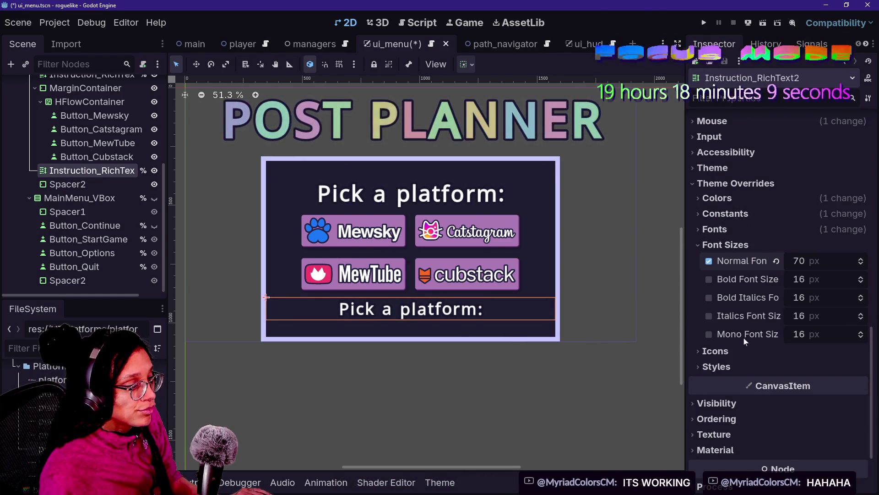
pyautogui.scroll(2, 758, 269)
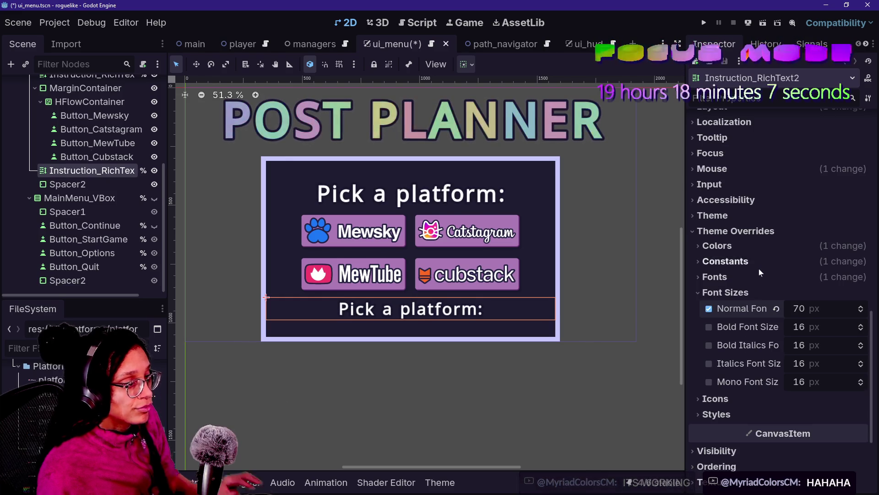
pyautogui.scroll(10, 770, 250)
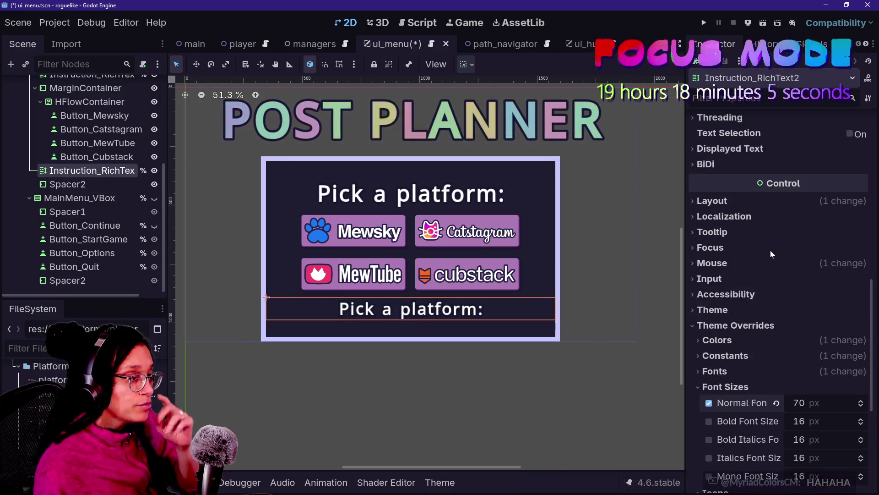
pyautogui.scroll(-4, 771, 251)
pyautogui.click(767, 251)
pyautogui.click(767, 252)
pyautogui.scroll(-2, 774, 316)
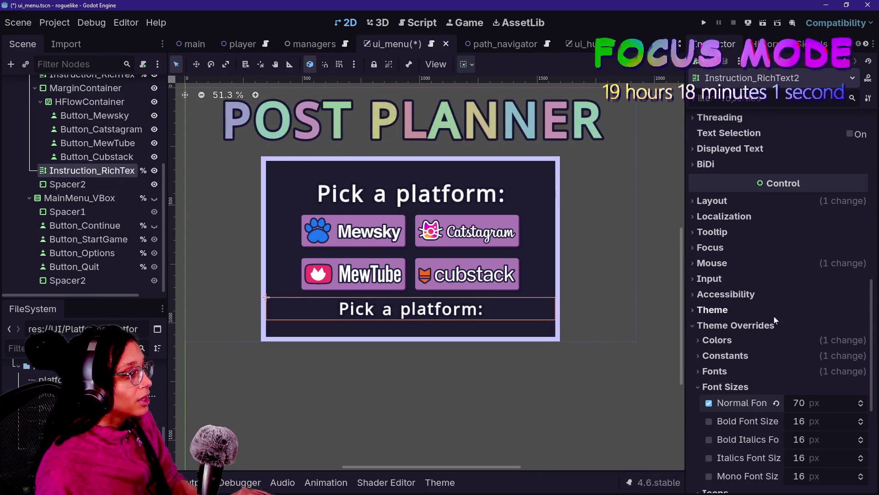
pyautogui.scroll(-4, 788, 357)
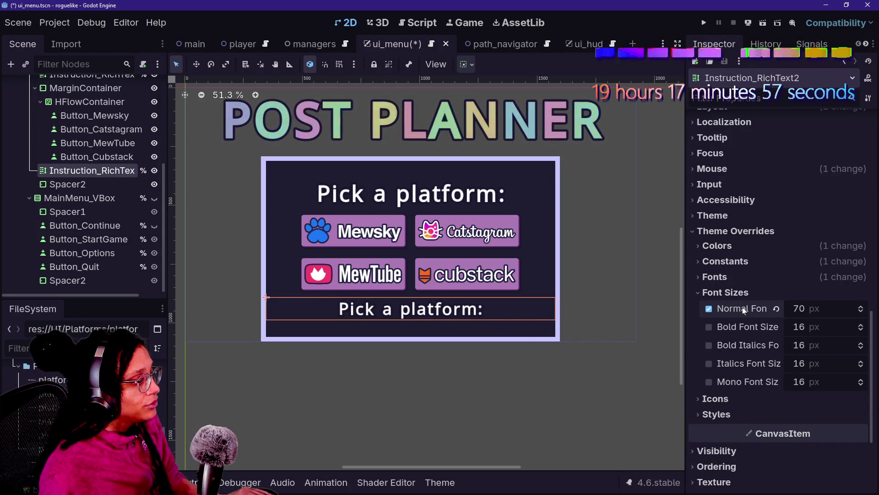
pyautogui.click(735, 261)
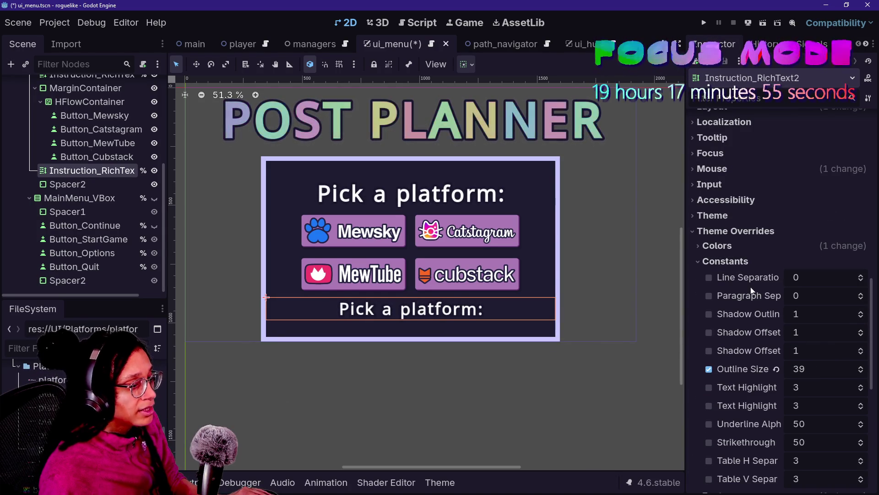
# Open the Normal Font override's variation settings, try tighter letter spacing, then undo it
pyautogui.click(740, 261)
pyautogui.click(749, 276)
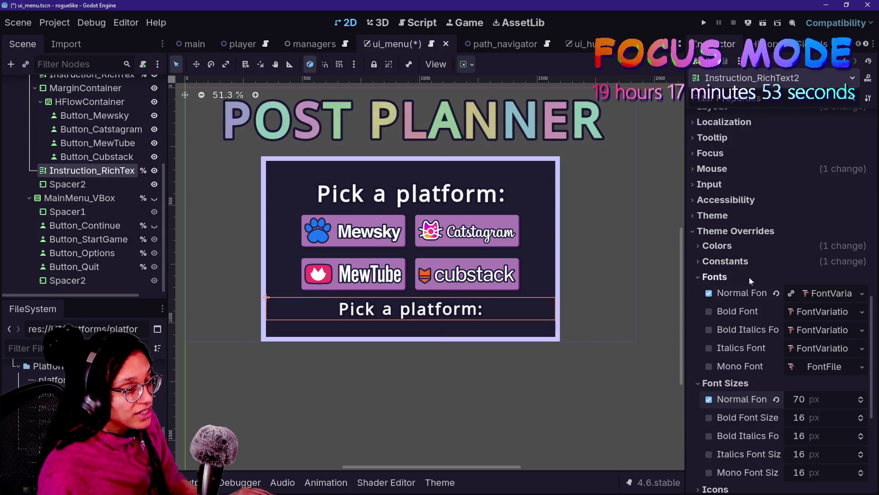
pyautogui.click(807, 293)
pyautogui.scroll(-5, 764, 339)
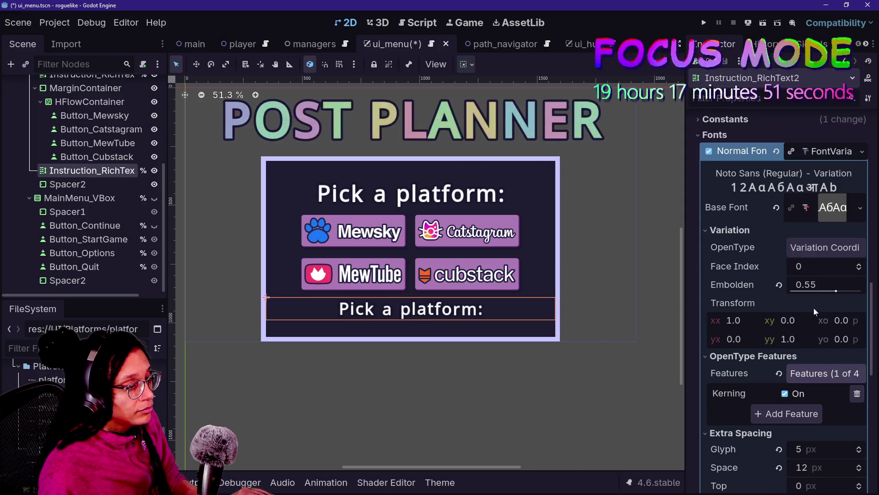
pyautogui.scroll(-2, 776, 308)
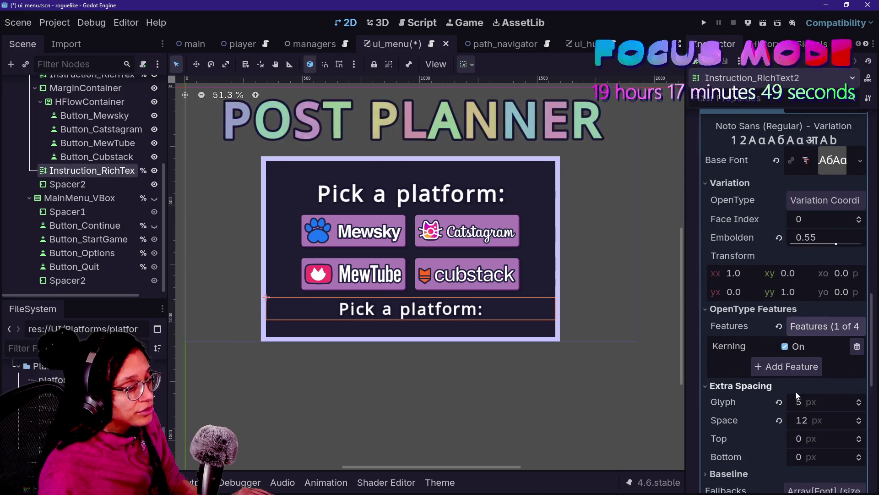
pyautogui.moveTo(796, 396); pyautogui.dragTo(781, 396)
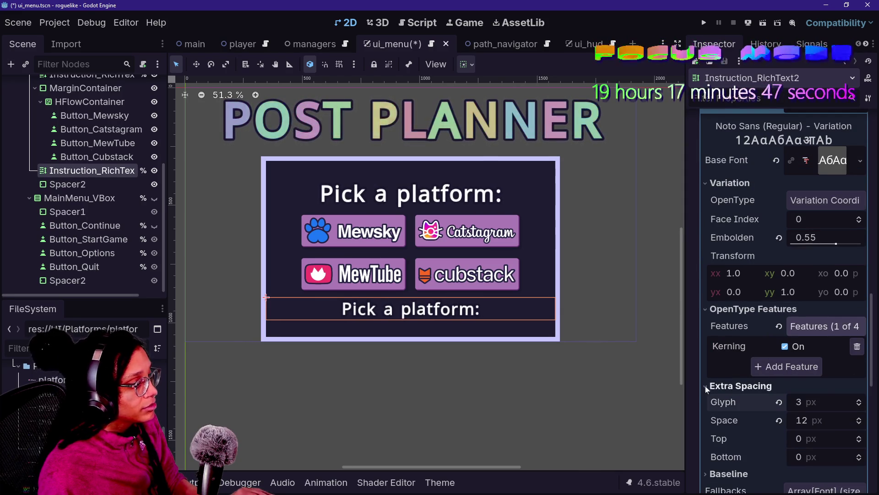
pyautogui.hotkey('ctrl', 'z')
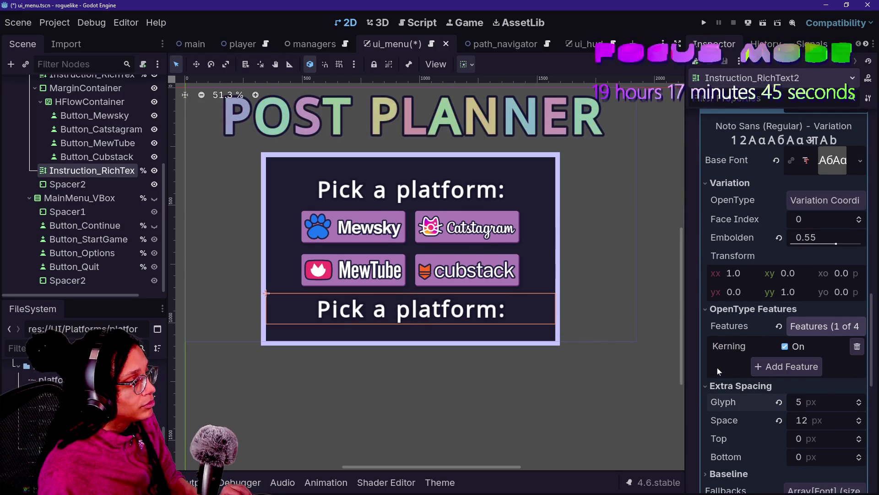
pyautogui.hotkey('ctrl', 'z')
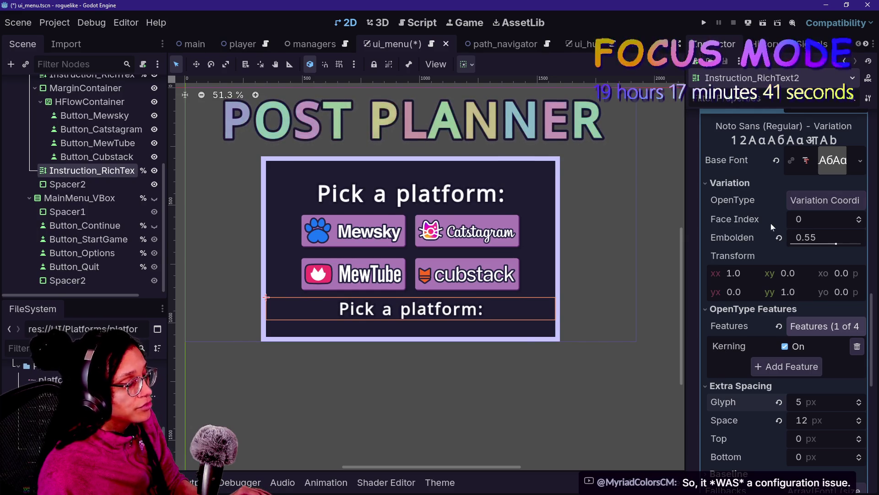
pyautogui.scroll(2, 770, 224)
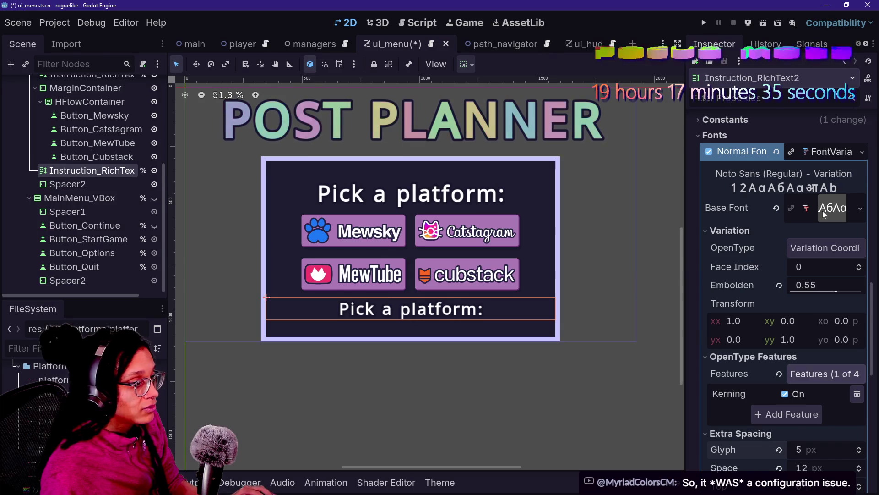
# Make the copy's font variation unique and set its Extra Spacing glyph value to 2 px
pyautogui.click(792, 208)
pyautogui.click(777, 229)
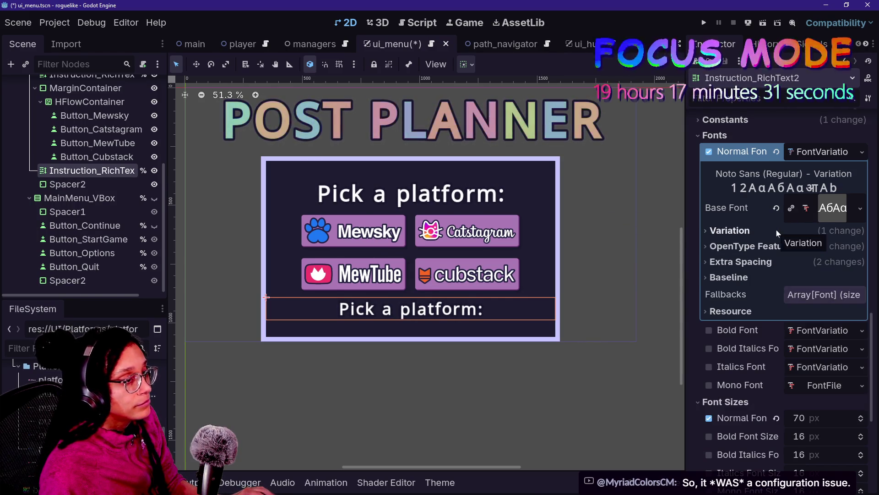
pyautogui.scroll(-3, 776, 231)
pyautogui.scroll(2, 777, 245)
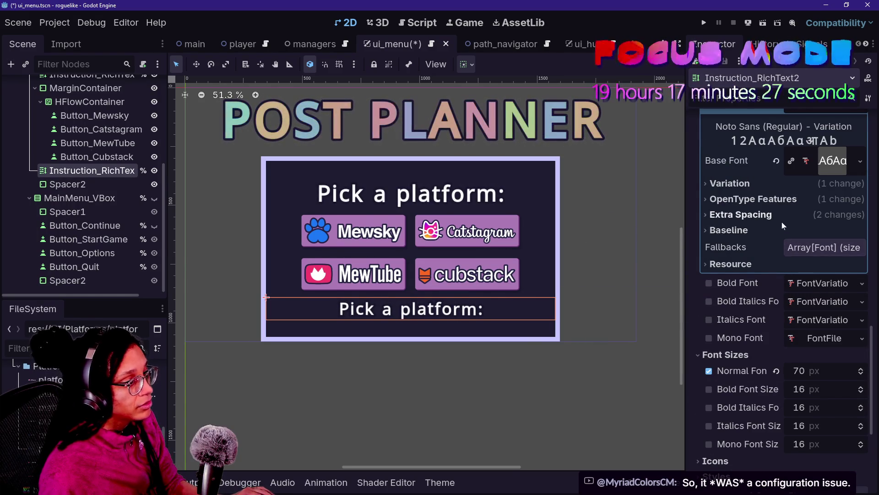
pyautogui.click(782, 222)
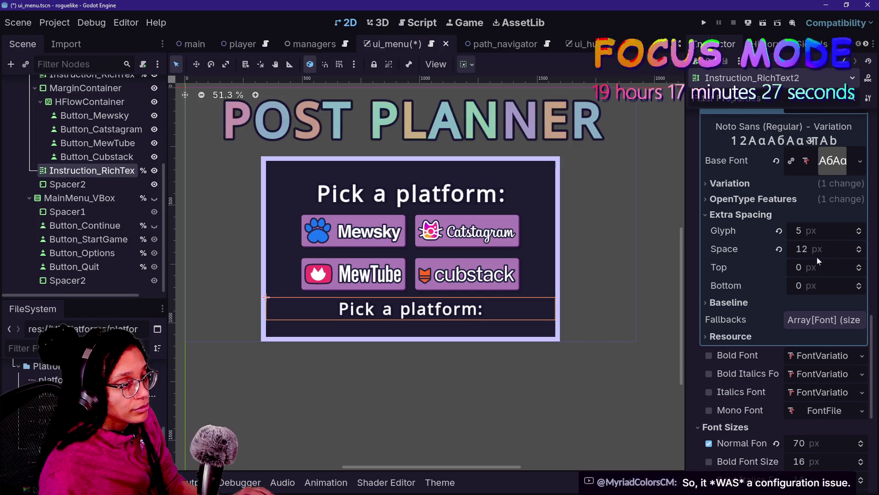
pyautogui.click(860, 238)
pyautogui.click(860, 238)
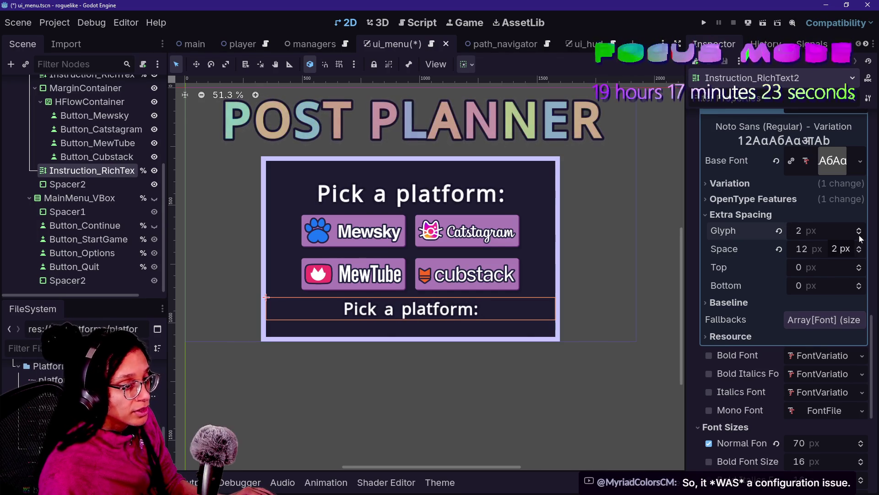
pyautogui.click(860, 238)
pyautogui.click(860, 229)
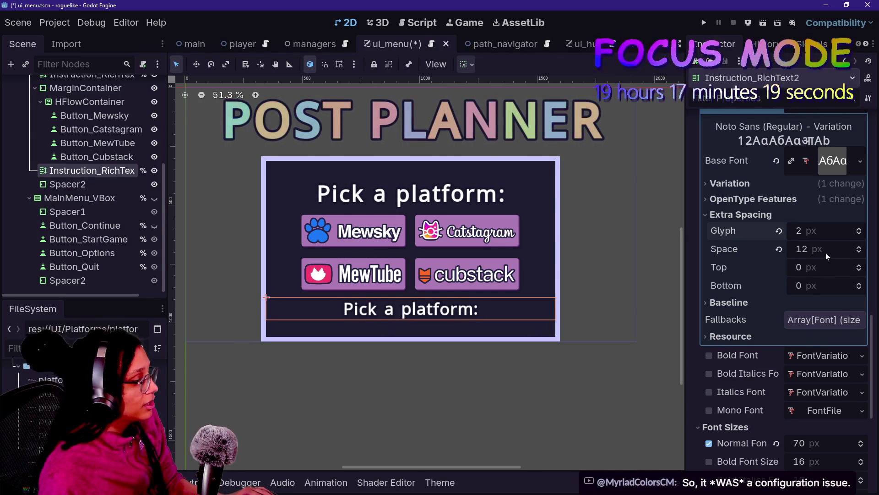
pyautogui.scroll(10, 749, 250)
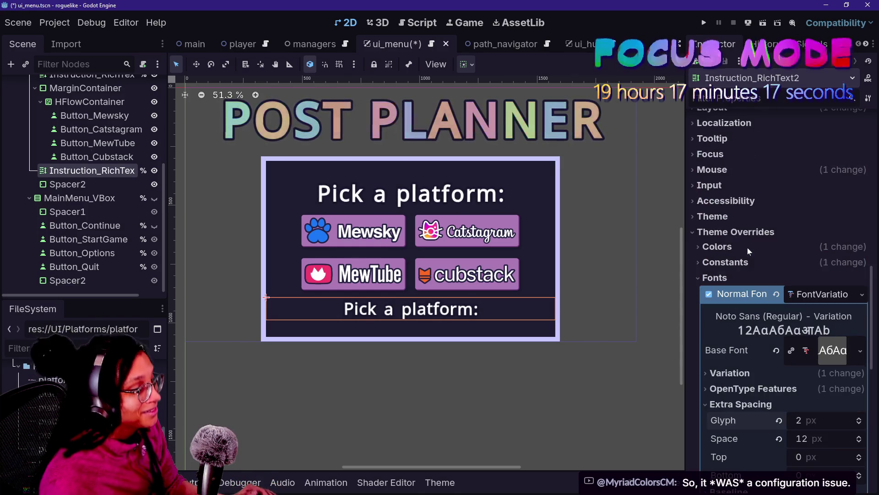
# Replace 'Pick a platform:' inside the tornado tags with '3 ideas to post.' on its own line
pyautogui.moveTo(760, 193); pyautogui.dragTo(820, 194)
pyautogui.press('BackSpace')
pyautogui.press('BackSpace')
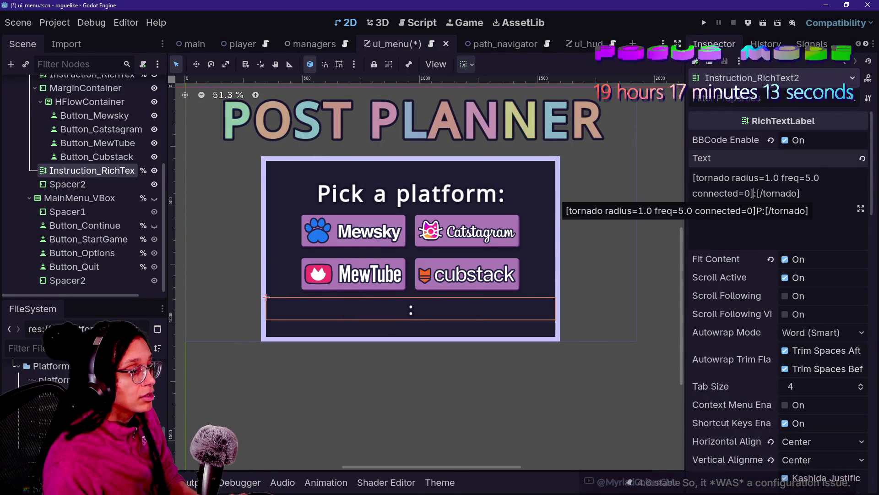
pyautogui.press('Delete')
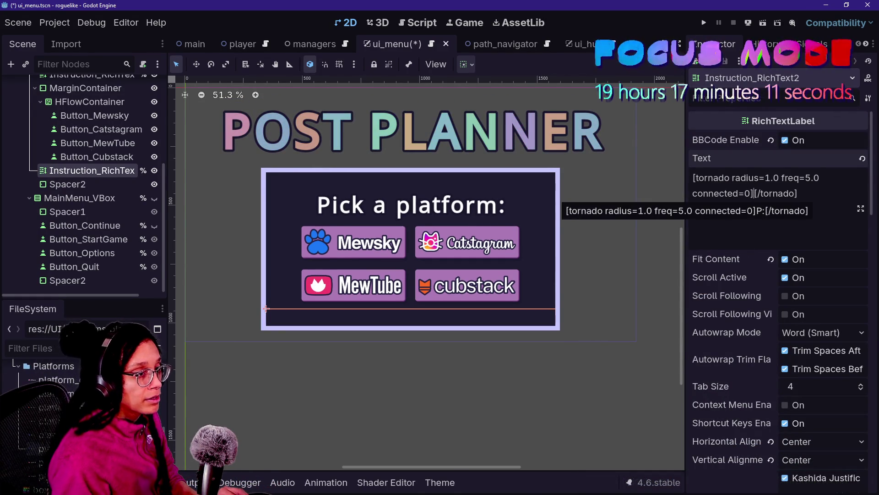
pyautogui.write(':')
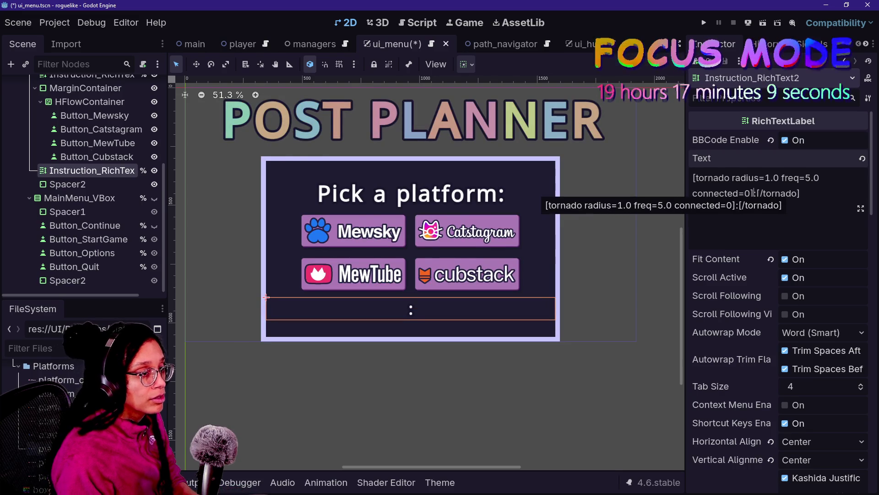
pyautogui.press('Delete')
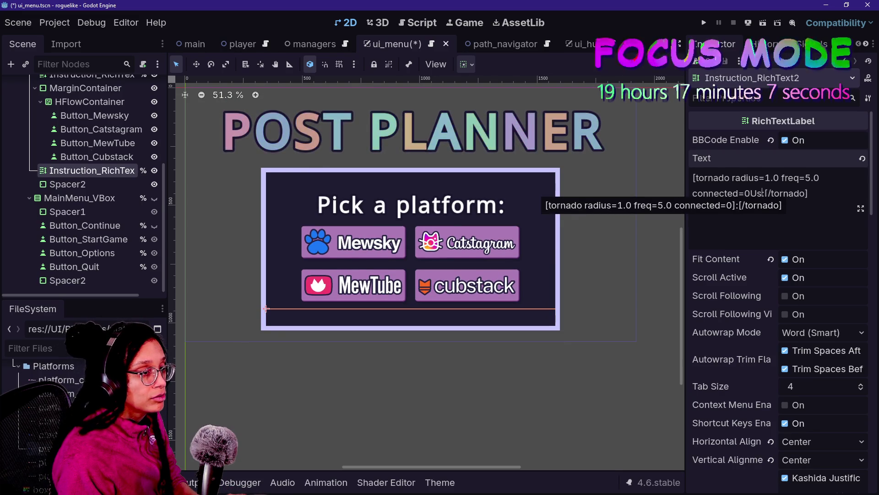
pyautogui.write(':')
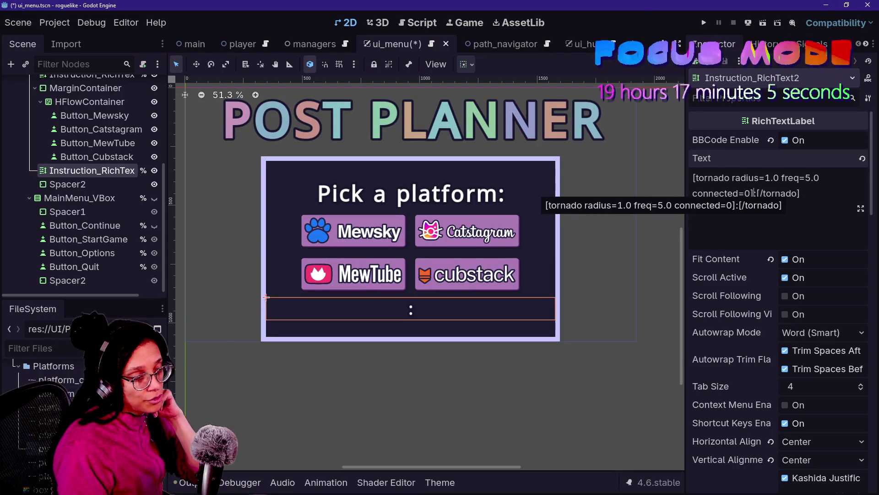
pyautogui.press('Delete')
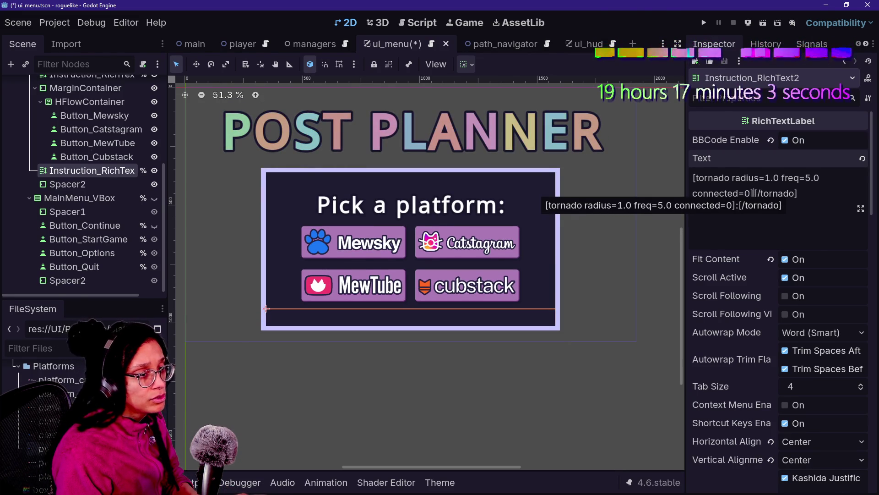
pyautogui.write('Used')
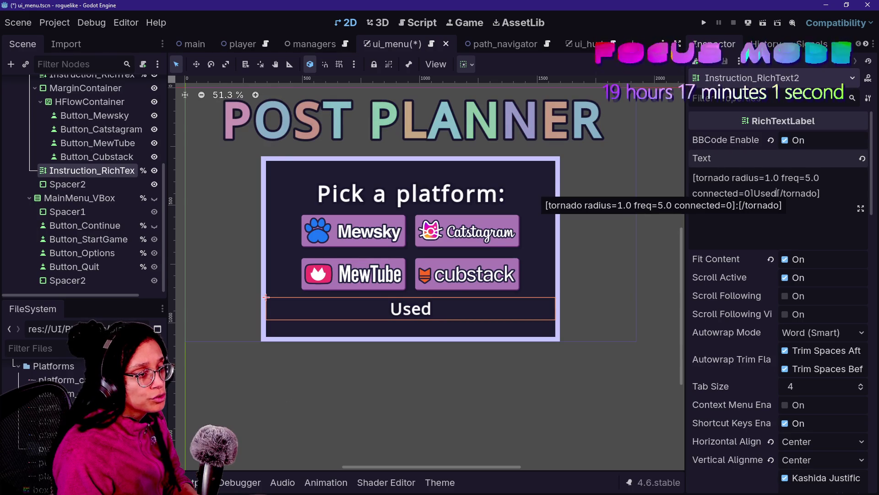
pyautogui.write(' for short')
pyautogui.hotkey('ctrl', 'Left')
pyautogui.hotkey('ctrl', 'Left')
pyautogui.hotkey('ctrl', 'Left')
pyautogui.write('3')
pyautogui.press('BackSpace')
pyautogui.write('3')
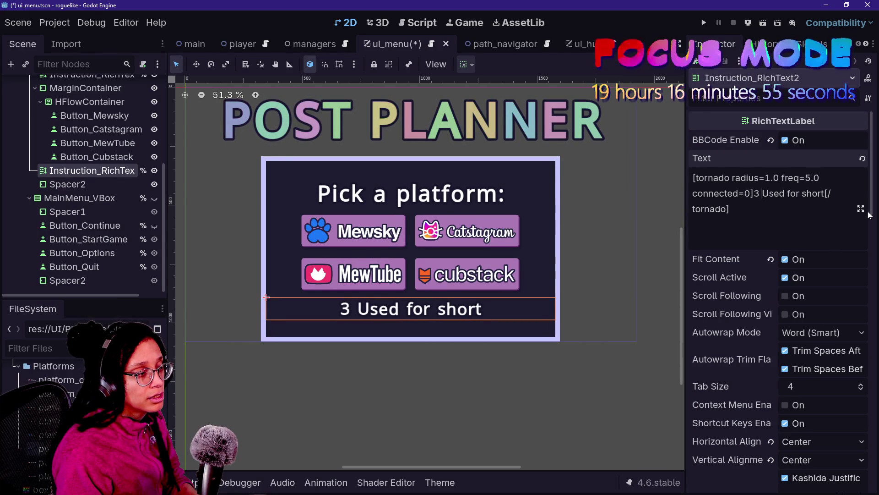
pyautogui.write(' i')
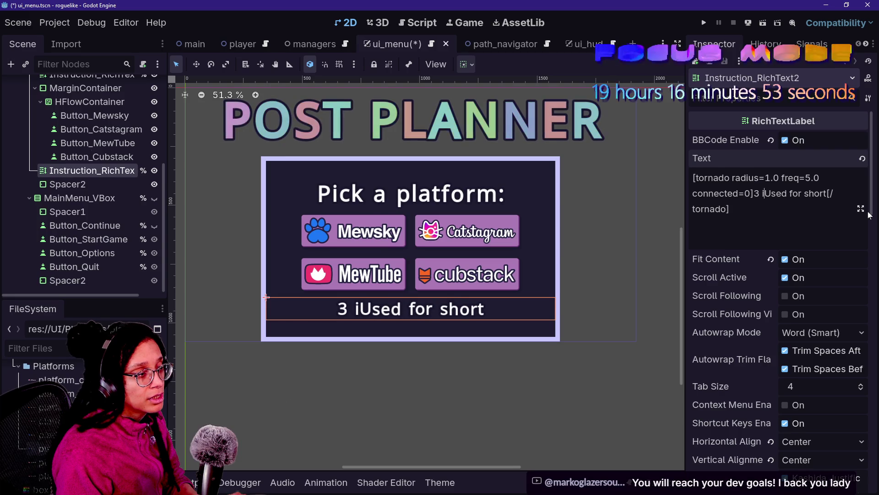
pyautogui.write('deas to post')
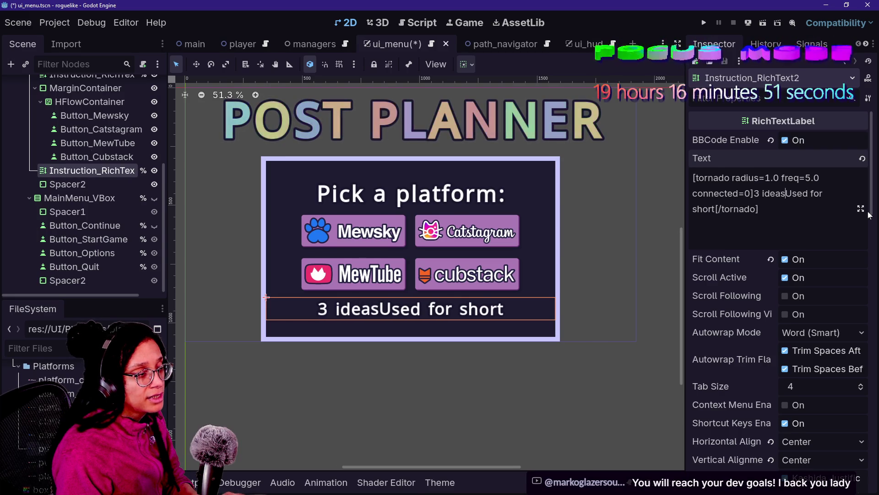
pyautogui.write('.')
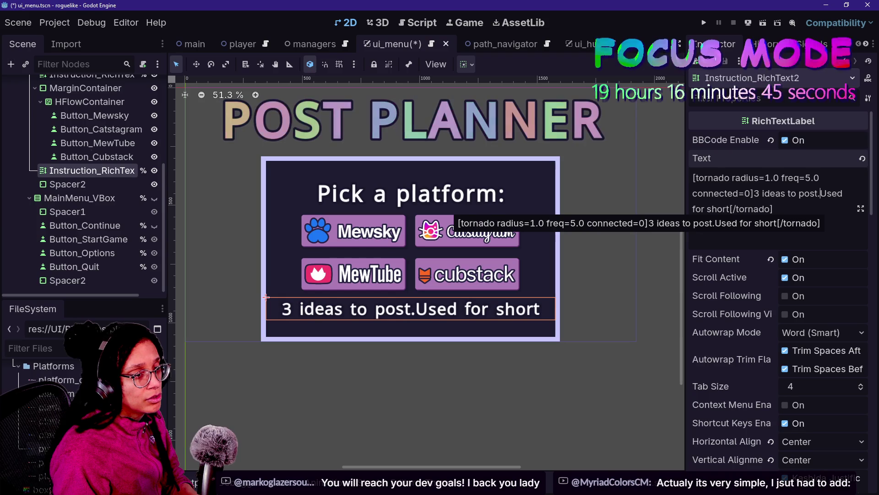
pyautogui.press('Return')
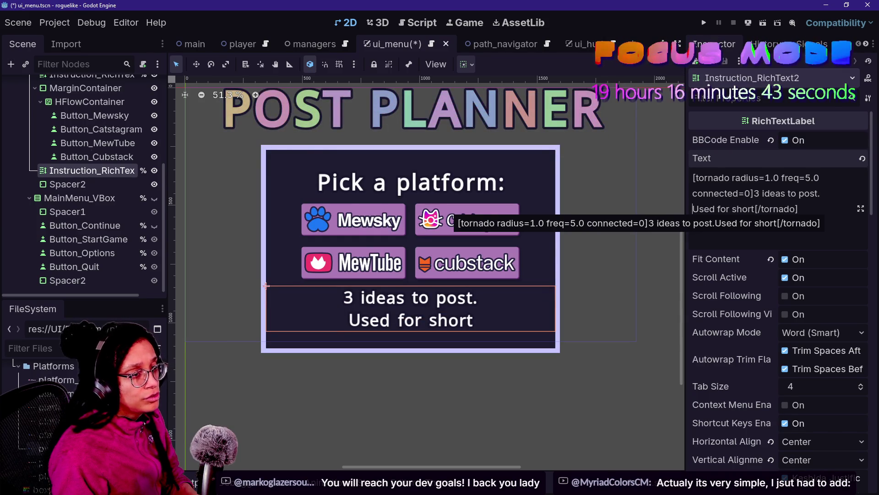
# Rewrite the second line of the label text as 'Bite-sized, timely content.'
pyautogui.click(799, 209)
pyautogui.write(', timely')
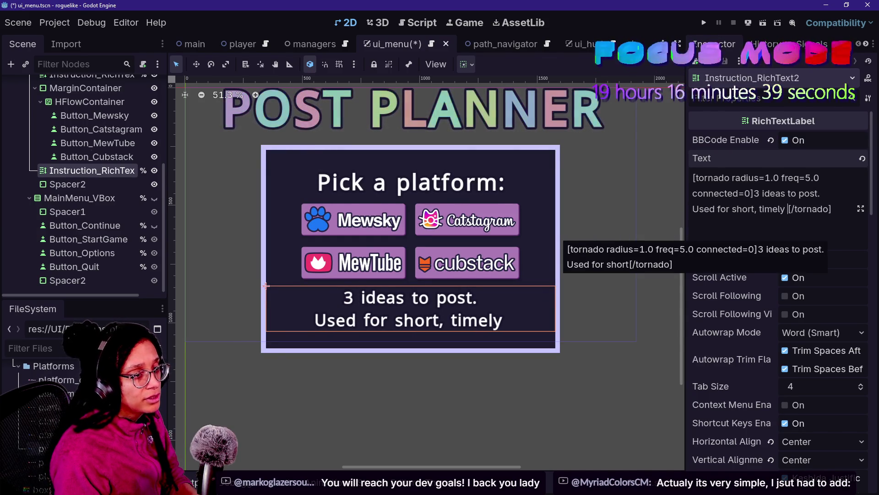
pyautogui.write('mes')
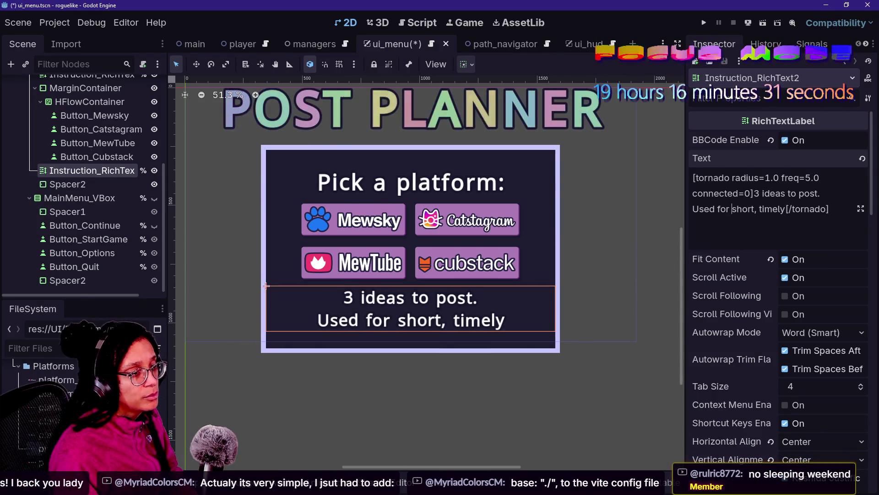
pyautogui.press('BackSpace')
pyautogui.press('BackSpace')
pyautogui.press('BackSpace')
pyautogui.press('BackSpace')
pyautogui.press('BackSpace')
pyautogui.press('BackSpace')
pyautogui.write('S')
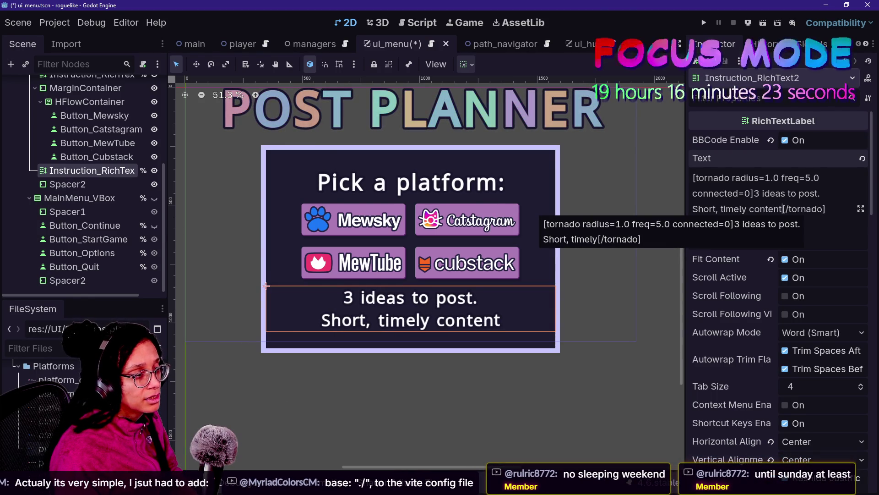
pyautogui.write(' .')
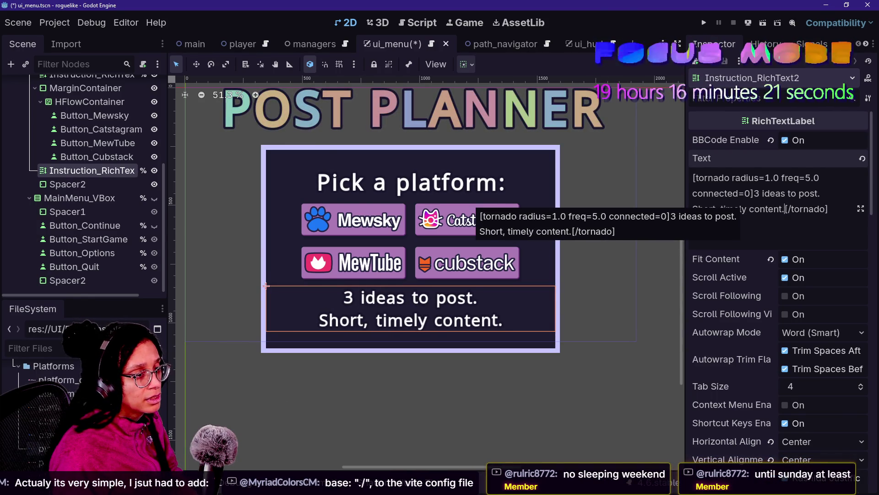
pyautogui.click(725, 193)
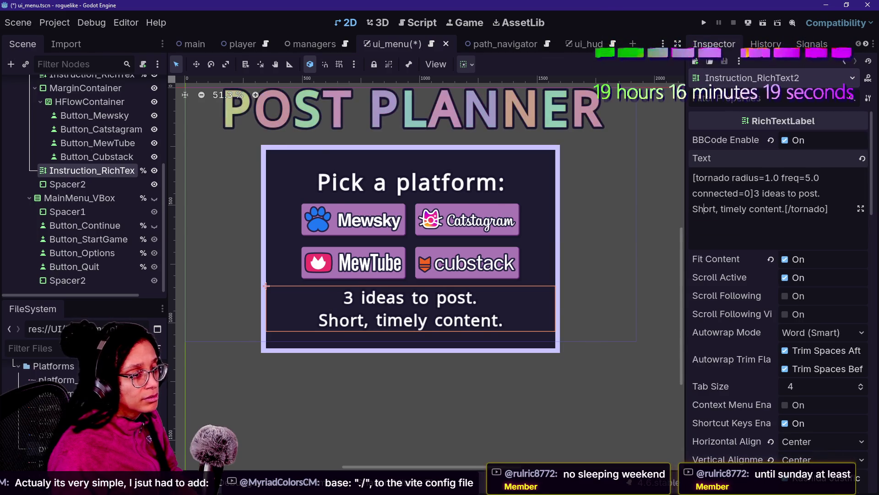
pyautogui.write('Bite-sized')
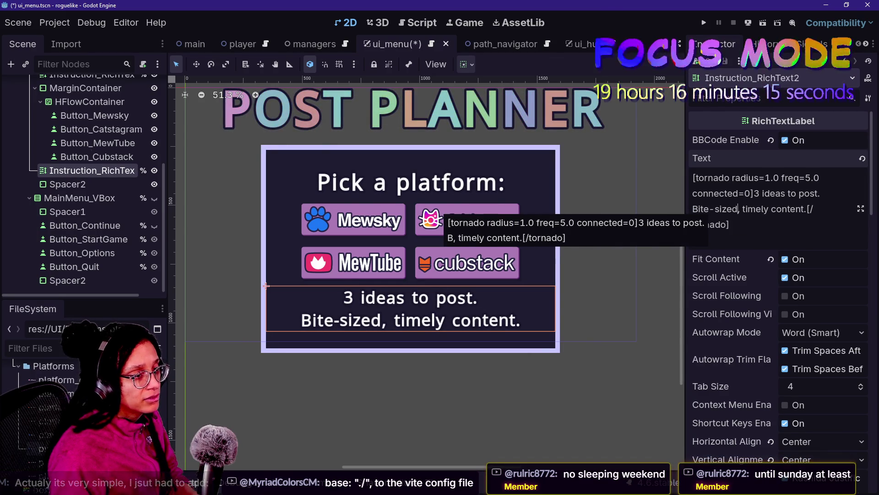
pyautogui.click(772, 209)
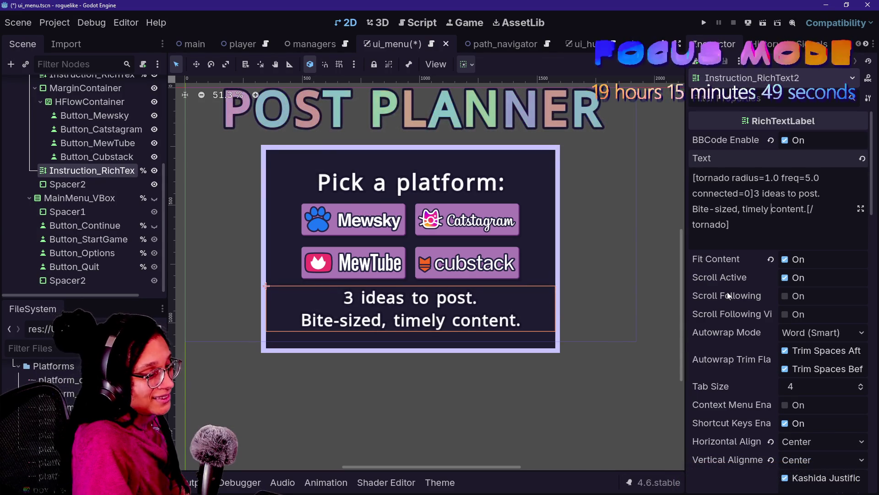
# Try 10 px space spacing on the label's font, then restore it to 12 px
pyautogui.scroll(-5, 754, 270)
pyautogui.scroll(-10, 774, 356)
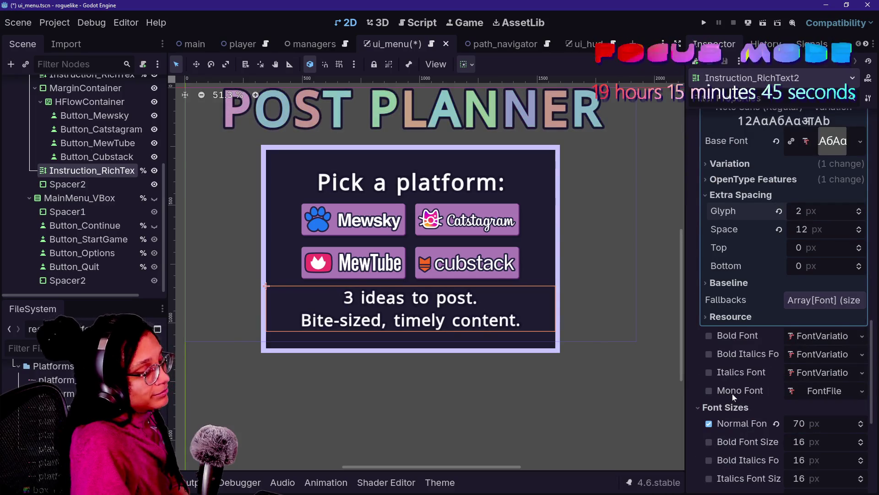
pyautogui.scroll(-3, 732, 394)
pyautogui.scroll(1, 776, 383)
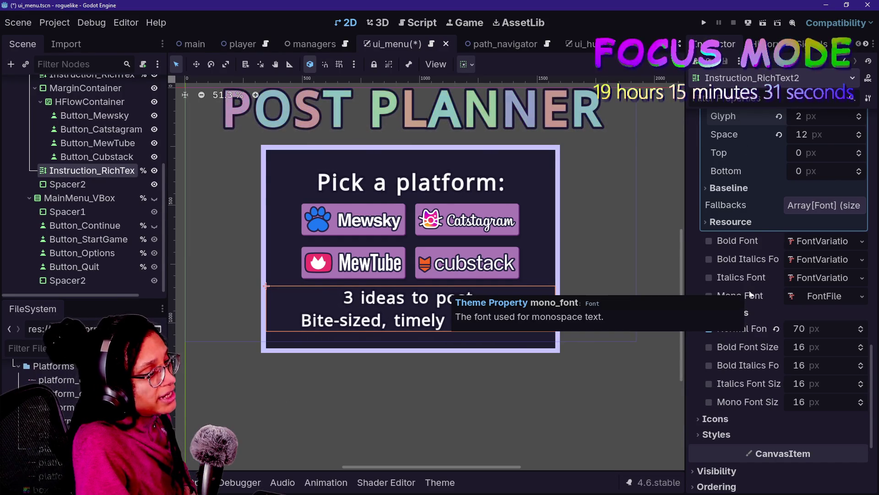
pyautogui.scroll(5, 752, 326)
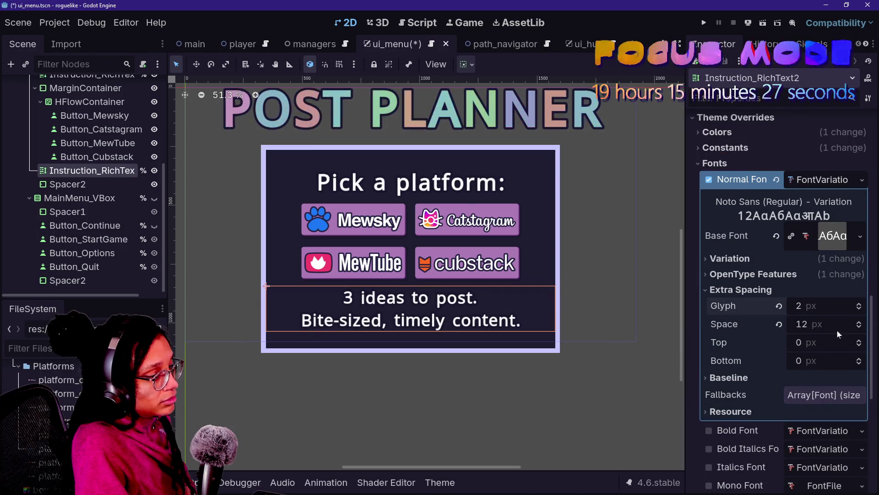
pyautogui.doubleClick(865, 330)
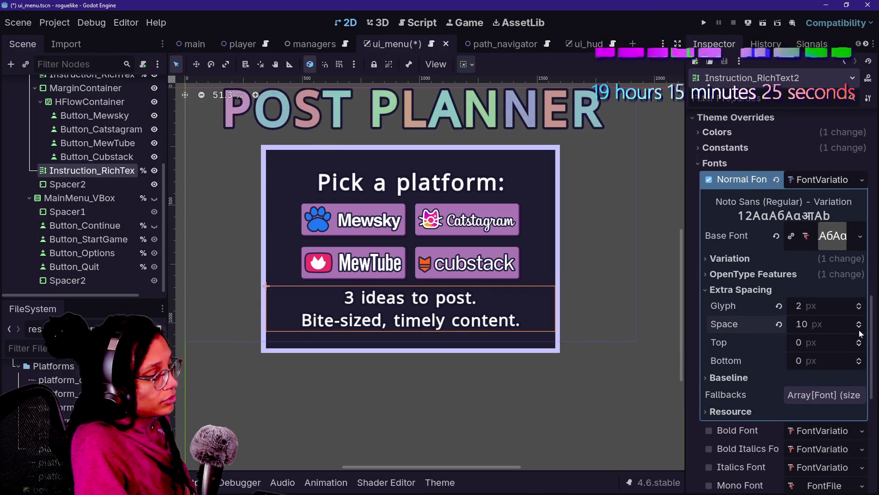
pyautogui.moveTo(861, 331); pyautogui.dragTo(861, 317)
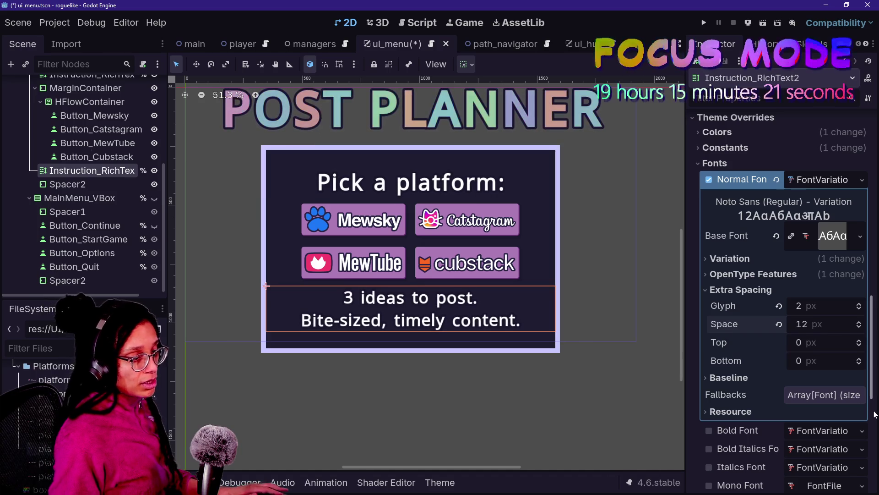
# Expand and collapse the font's Variation and OpenType Features sections
pyautogui.click(763, 258)
pyautogui.click(763, 259)
pyautogui.click(764, 258)
pyautogui.click(764, 258)
pyautogui.click(766, 274)
pyautogui.click(765, 273)
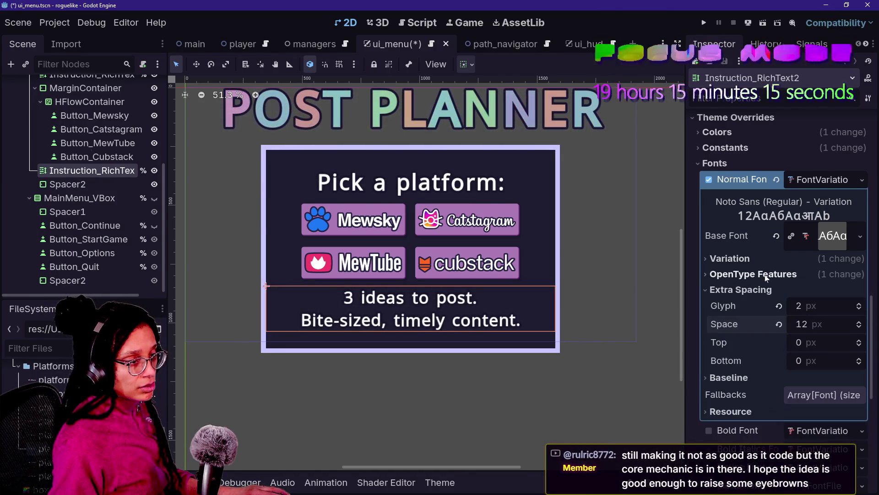
# Set the label's line separation constant to about -9 and its normal font size to 60 px
pyautogui.click(796, 151)
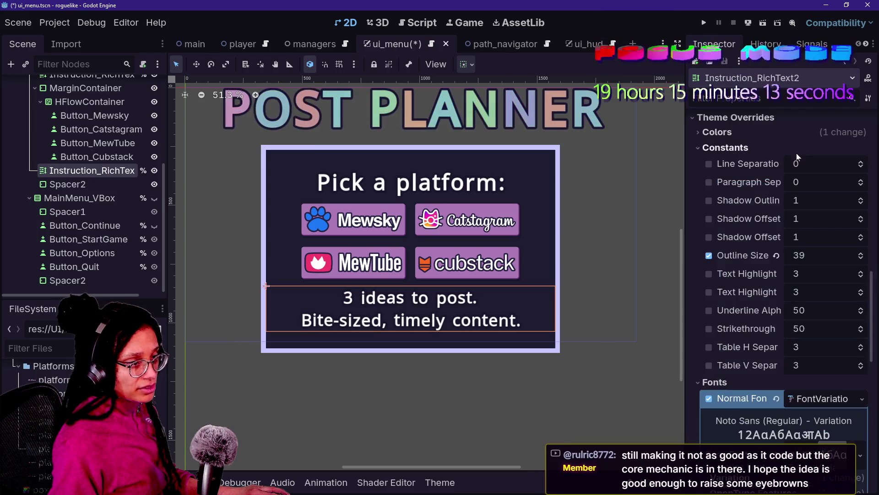
pyautogui.moveTo(861, 168); pyautogui.dragTo(864, 172)
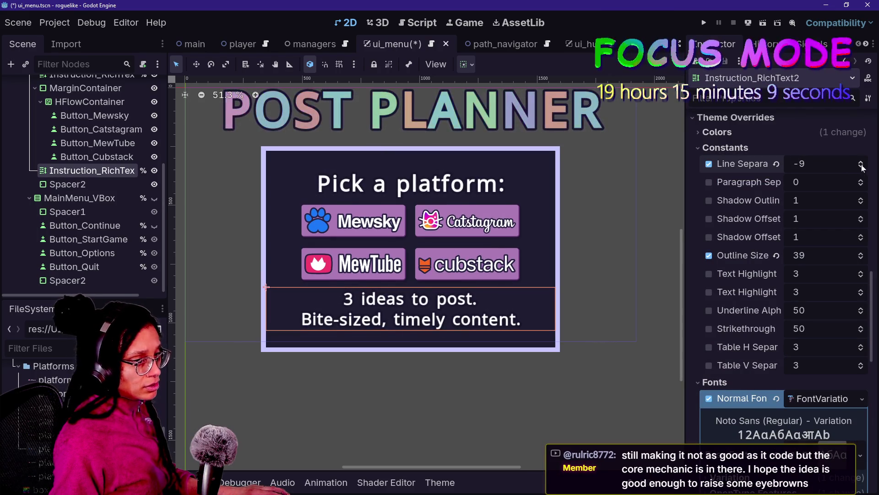
pyautogui.click(861, 166)
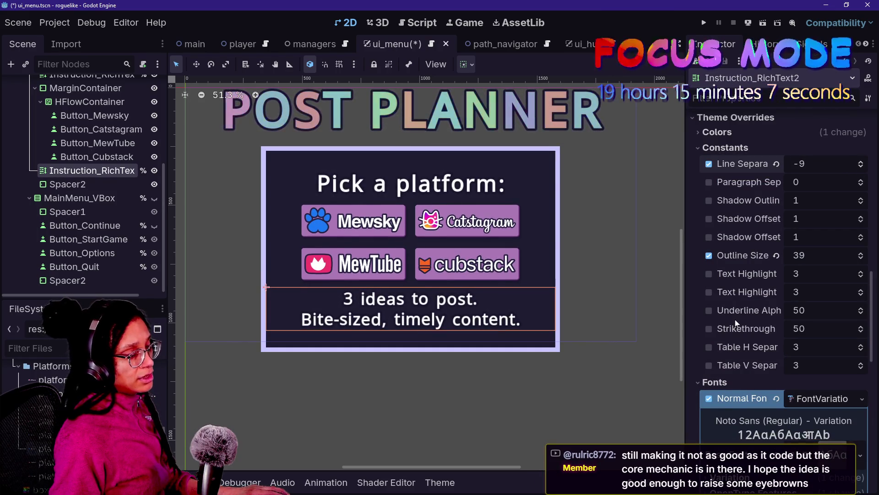
pyautogui.scroll(-10, 735, 319)
pyautogui.moveTo(820, 213); pyautogui.dragTo(802, 213)
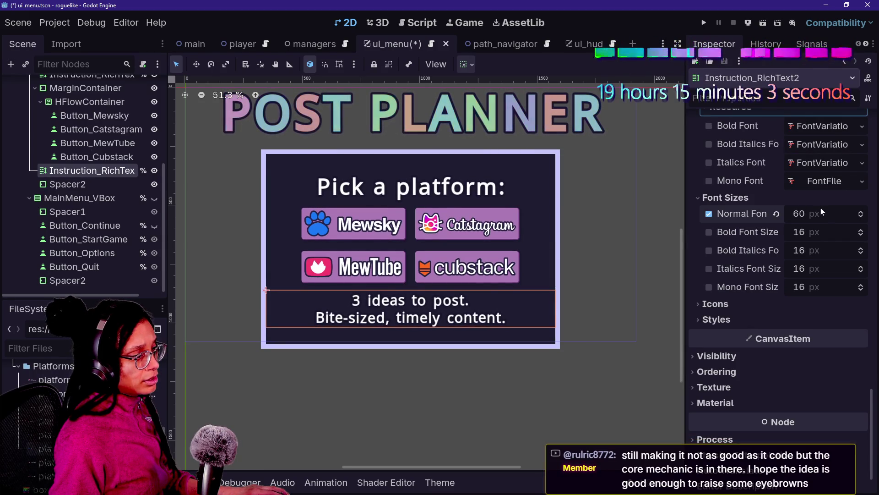
# Scroll up to the RichTextLabel section and click into Instruction_RichText2's Text property
pyautogui.scroll(5, 743, 250)
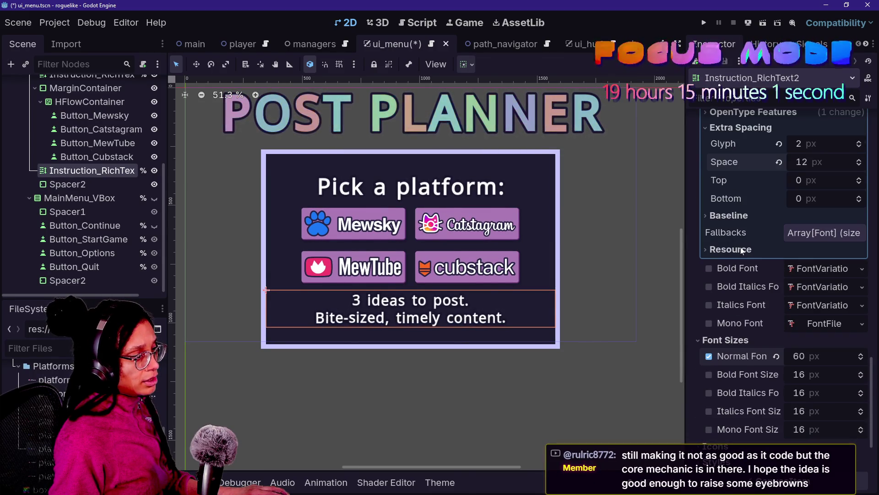
pyautogui.scroll(10, 747, 271)
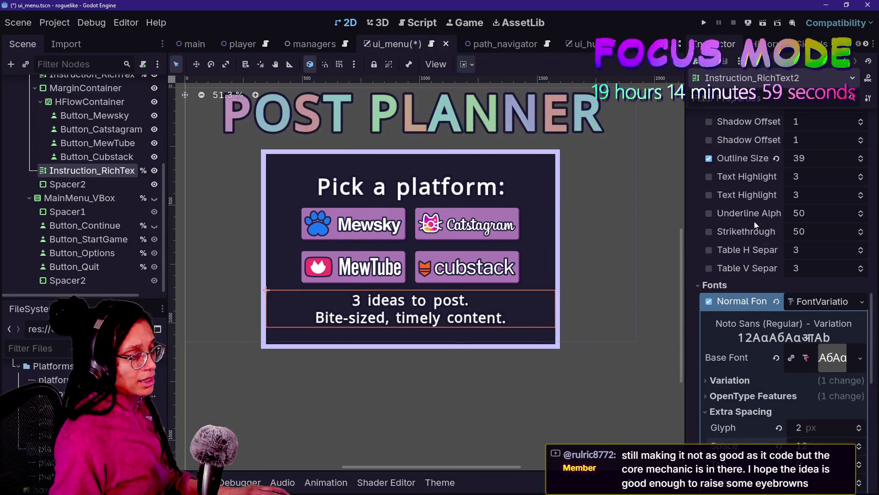
pyautogui.scroll(15, 754, 221)
pyautogui.click(782, 178)
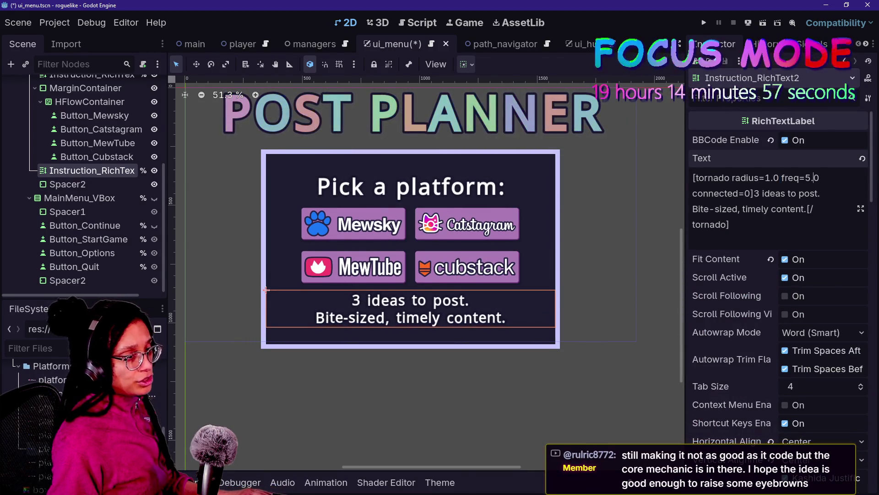
# Change the [tornado] tag's freq from 5.0 to 2.0 in the label's BBCode text
pyautogui.click(811, 177)
pyautogui.write('2')
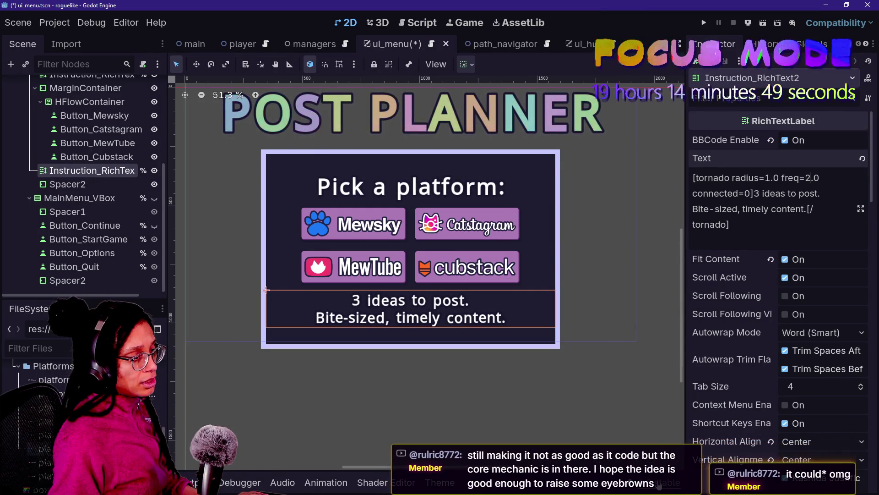
pyautogui.scroll(-3, 746, 355)
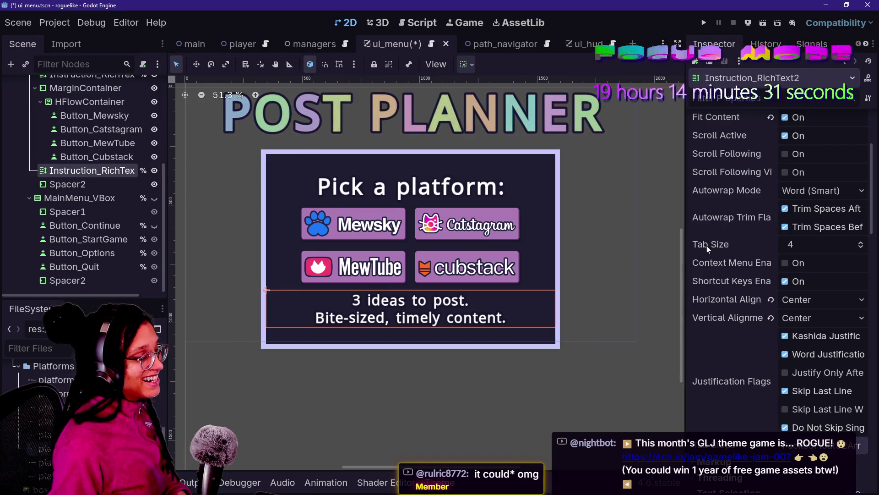
pyautogui.click(67, 184)
# Select Platform_VBox in the Scene tree after inspecting the nearby button and container nodes
pyautogui.click(72, 144)
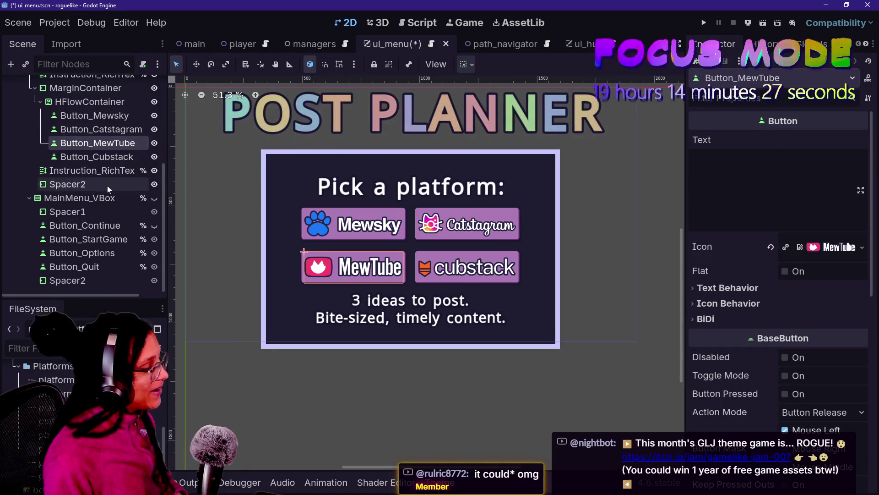
pyautogui.scroll(3, 107, 185)
pyautogui.click(94, 141)
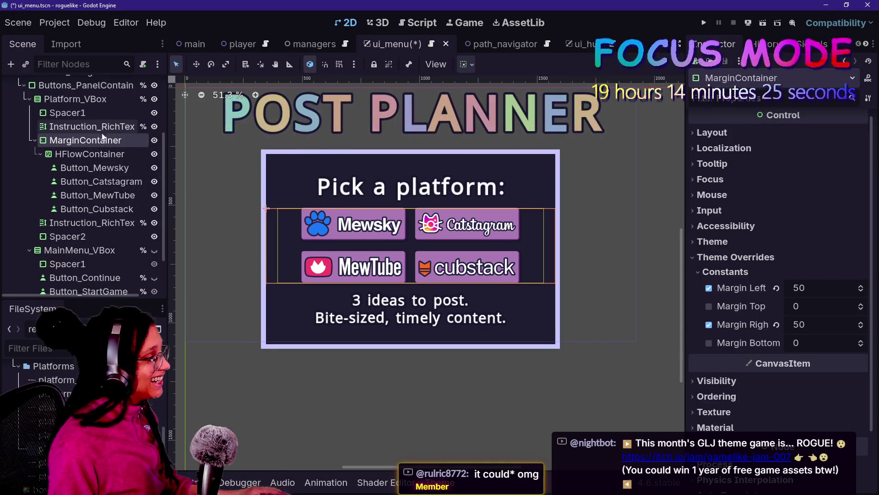
pyautogui.click(84, 101)
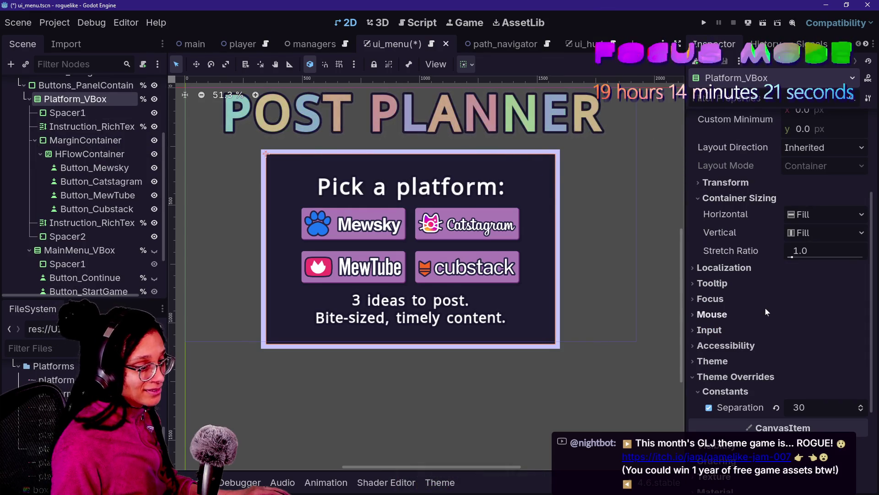
# Nudge Platform_VBox's Separation constant up and back down, settling on 31
pyautogui.click(861, 406)
pyautogui.click(861, 405)
pyautogui.click(861, 405)
pyautogui.click(861, 406)
pyautogui.click(861, 406)
pyautogui.click(861, 406)
pyautogui.click(861, 406)
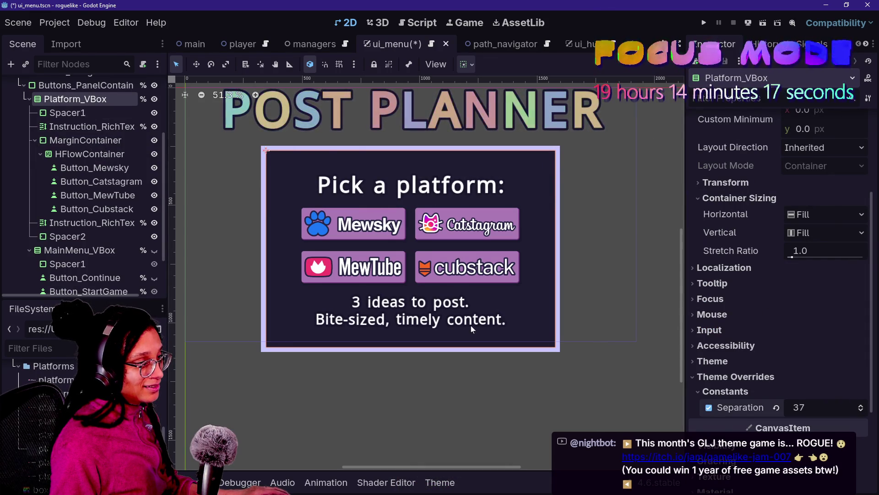
pyautogui.click(861, 411)
pyautogui.click(861, 410)
pyautogui.click(862, 410)
pyautogui.click(861, 411)
pyautogui.click(861, 410)
pyautogui.click(862, 410)
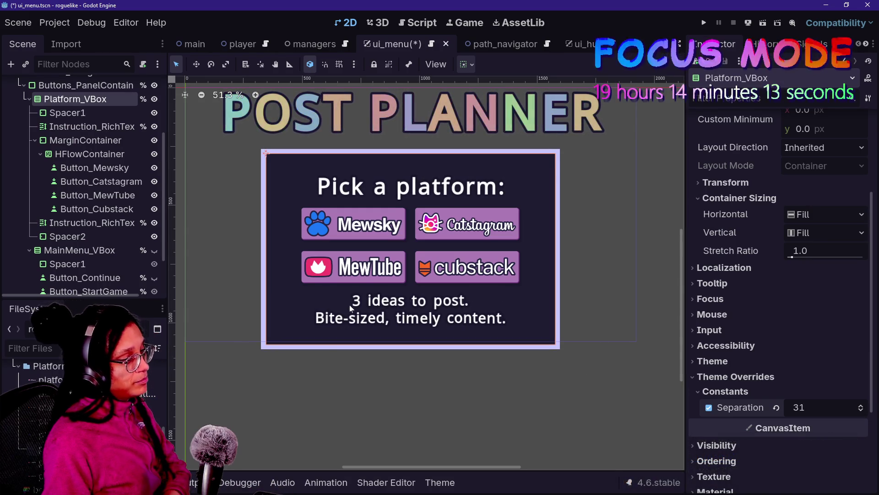
pyautogui.click(93, 237)
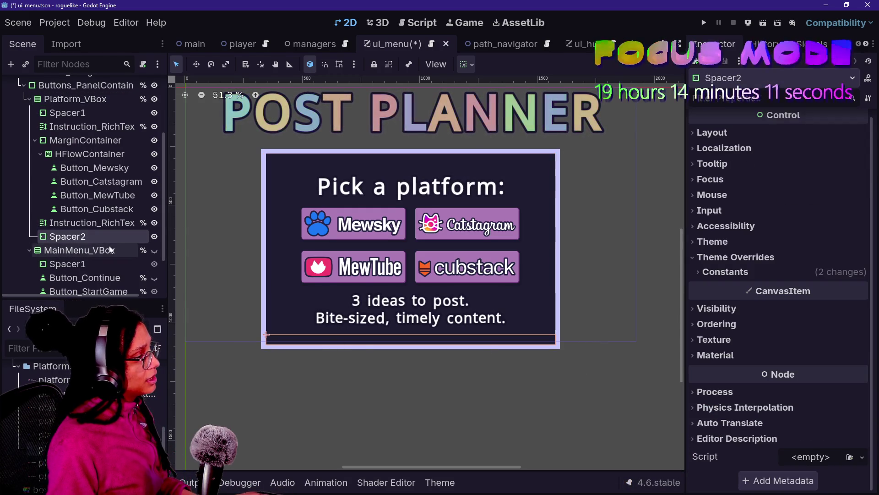
# Duplicate Spacer2 as Spacer3 and move Spacer2 between the platform buttons and instruction text
pyautogui.hotkey('ctrl', 'd')
pyautogui.moveTo(86, 243)
pyautogui.mouseDown()
pyautogui.moveTo(97, 216)
pyautogui.moveTo(94, 238)
pyautogui.moveTo(213, 243)
pyautogui.mouseUp()
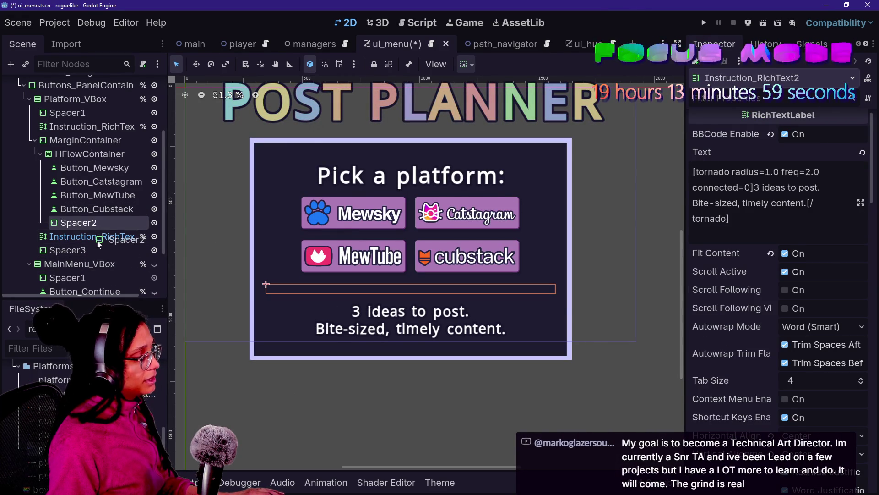
pyautogui.moveTo(97, 243); pyautogui.dragTo(85, 247)
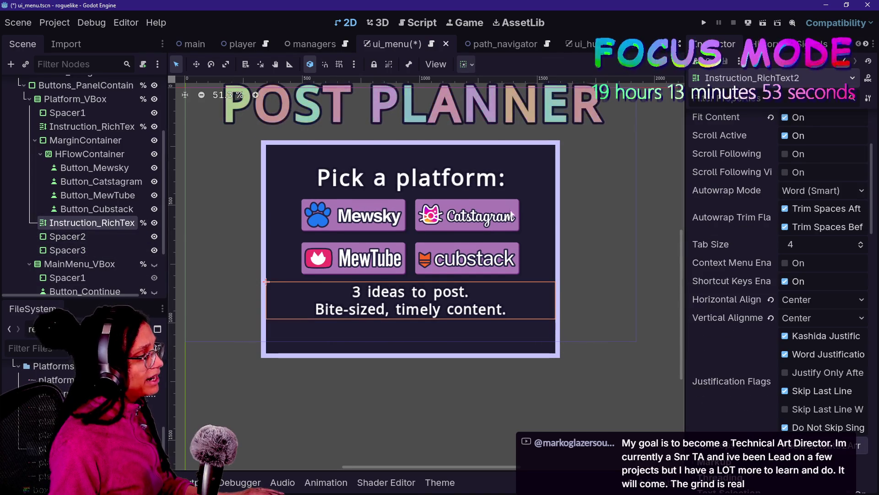
pyautogui.moveTo(69, 236)
pyautogui.mouseDown()
pyautogui.moveTo(65, 223)
pyautogui.moveTo(69, 247)
pyautogui.mouseUp()
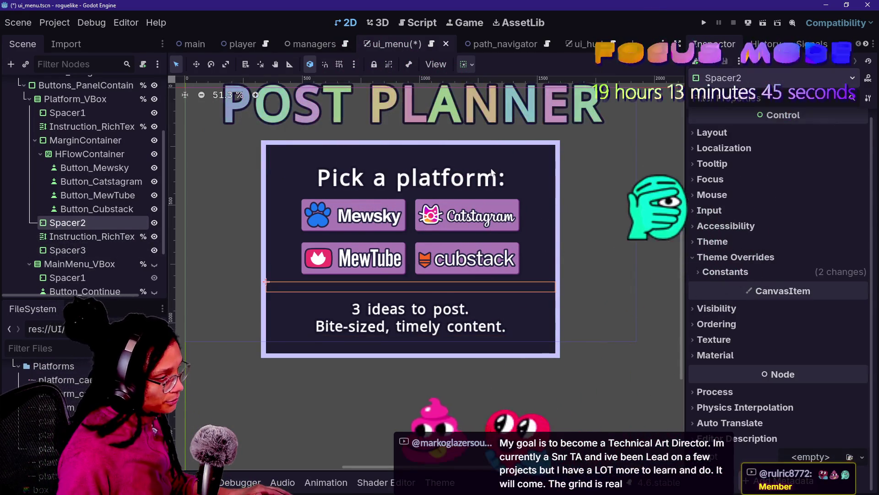
# Set Spacer2's Margin Top constant to 15, then inspect the surrounding nodes
pyautogui.click(767, 272)
pyautogui.moveTo(820, 306); pyautogui.dragTo(790, 306)
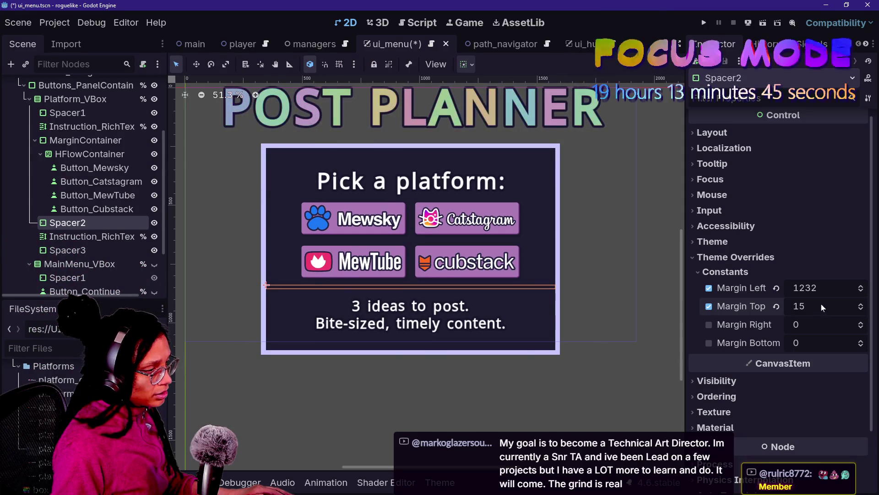
pyautogui.click(92, 209)
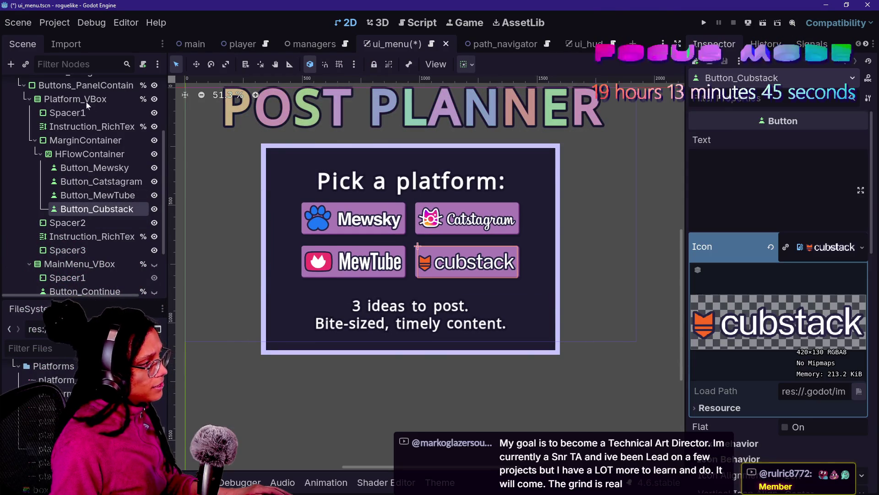
pyautogui.click(76, 236)
pyautogui.click(94, 265)
pyautogui.click(91, 195)
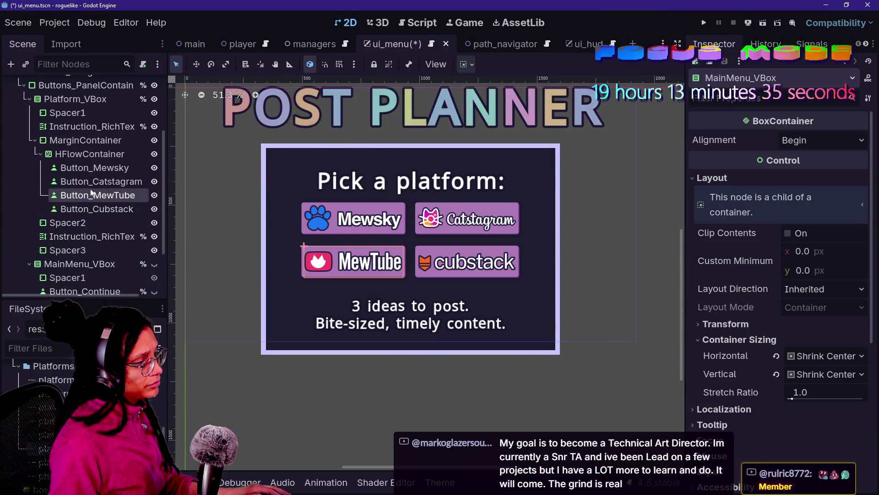
# Select Spacer3 and Spacer1 together and reveal their shared margin constants
pyautogui.click(78, 250)
pyautogui.keyDown('ctrl'); pyautogui.click(93, 114); pyautogui.keyUp('ctrl')
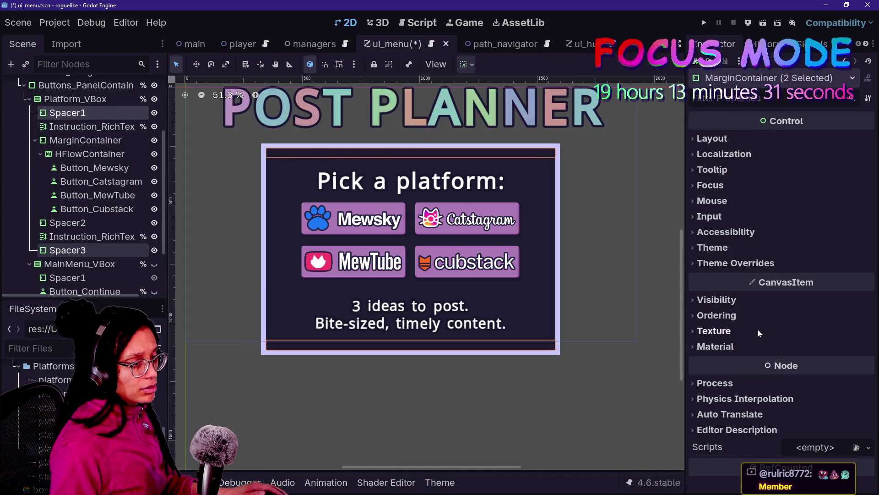
pyautogui.click(759, 264)
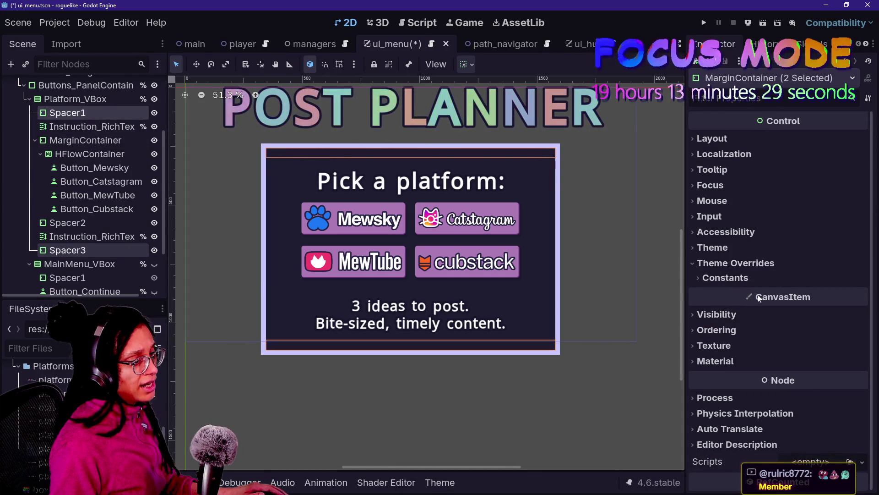
pyautogui.click(733, 278)
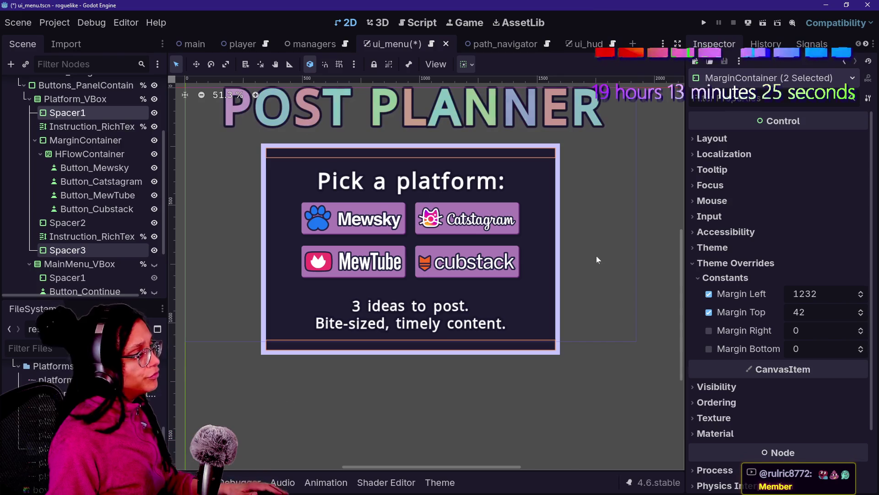
pyautogui.click(54, 167)
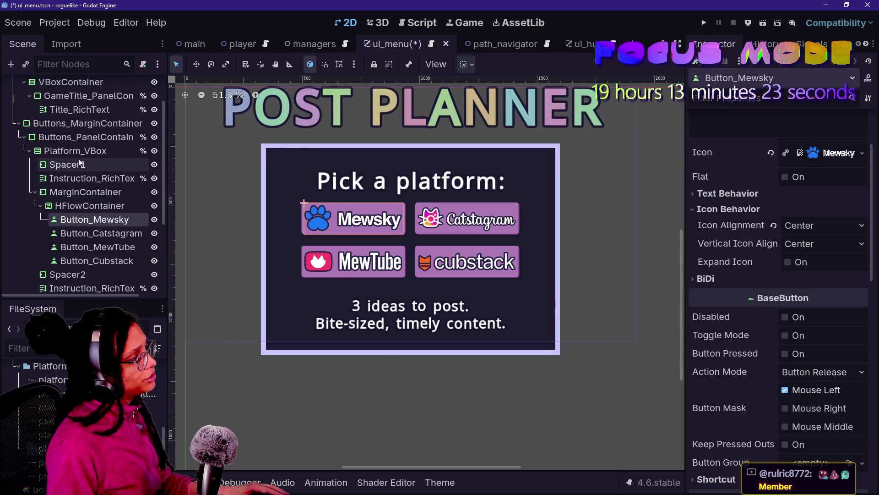
# Find the title's Font Sizes in the Inspector and try a 100 px normal font size
pyautogui.scroll(2, 87, 151)
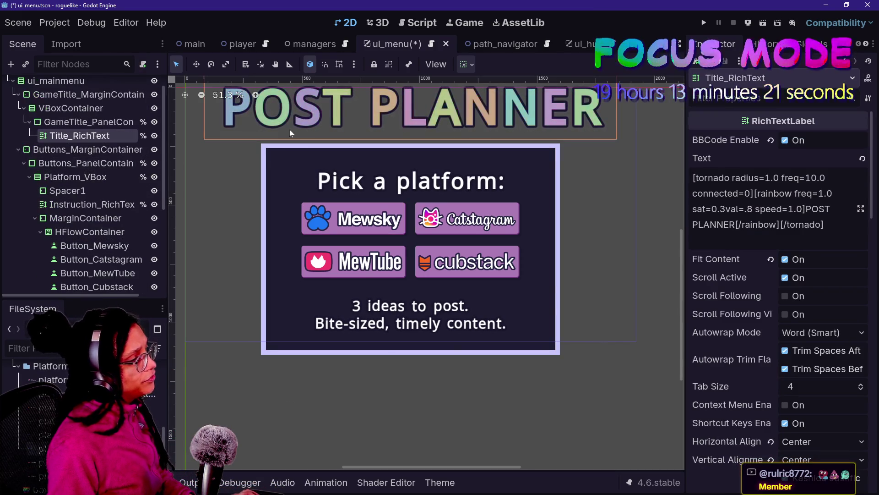
pyautogui.scroll(-4, 290, 129)
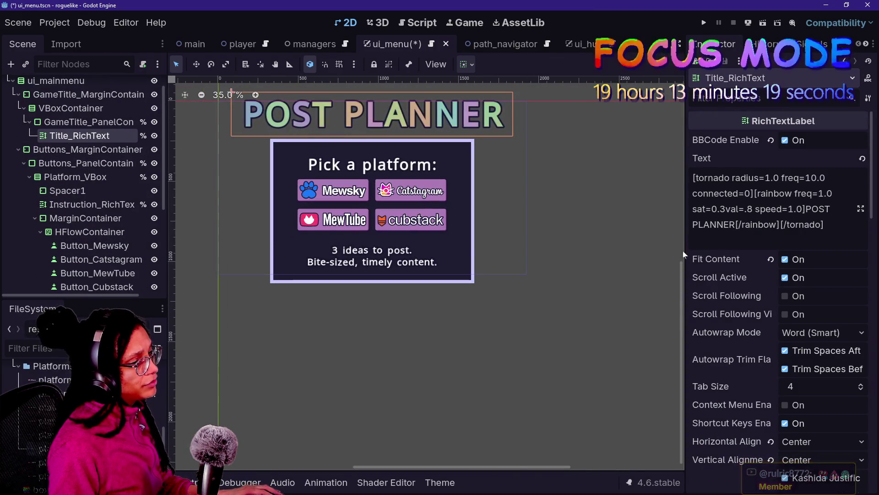
pyautogui.moveTo(682, 259); pyautogui.dragTo(683, 178)
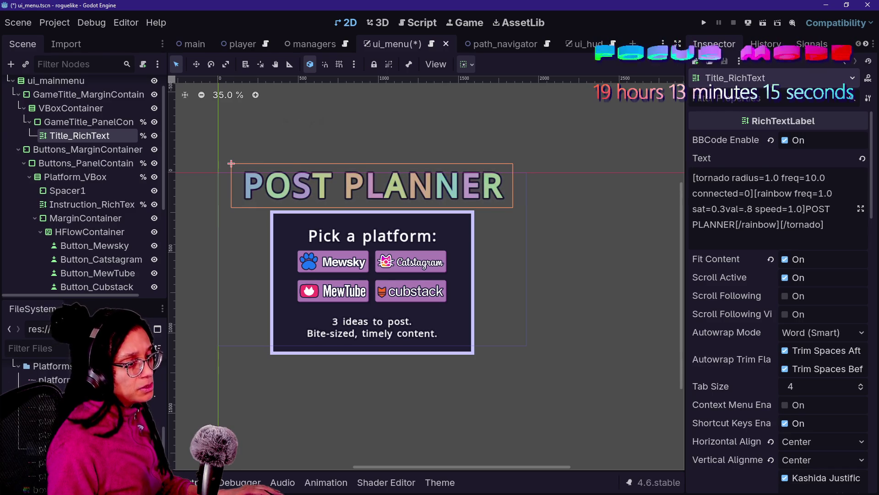
pyautogui.scroll(-15, 779, 275)
pyautogui.scroll(3, 779, 274)
pyautogui.scroll(-6, 779, 275)
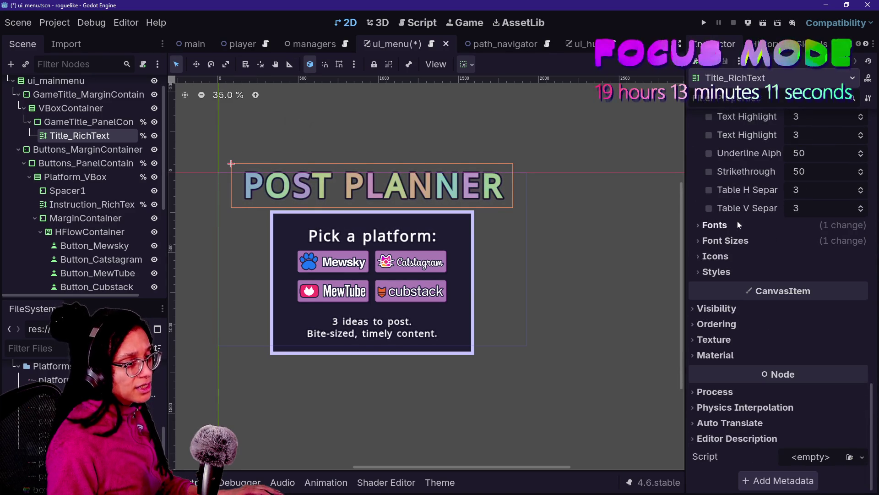
pyautogui.click(733, 241)
pyautogui.click(815, 257)
pyautogui.write('100')
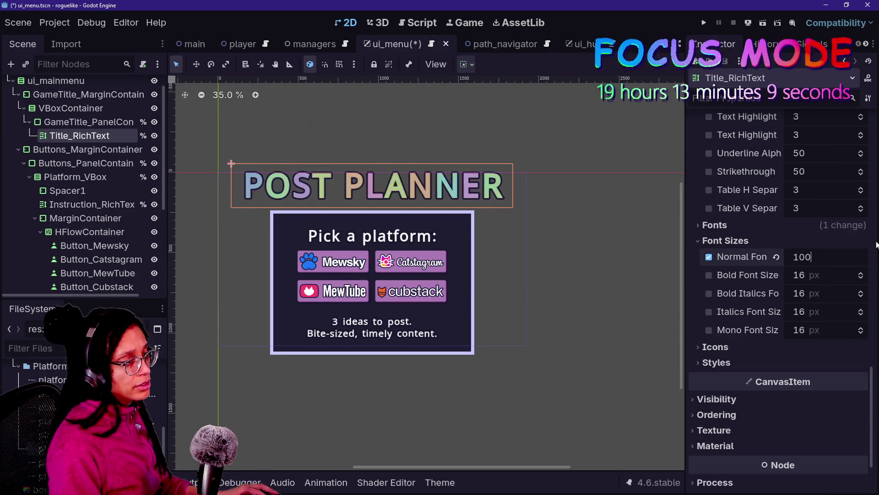
pyautogui.press('Return')
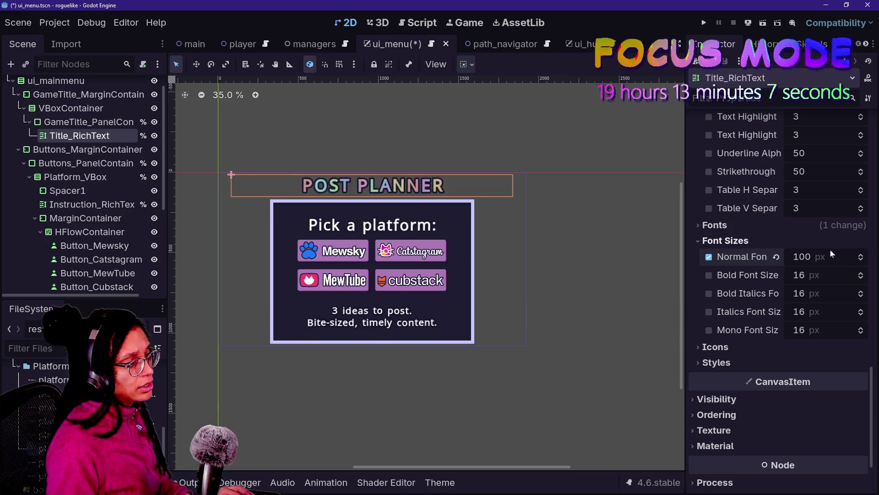
# Try 150 px and 140 px title sizes in turn, then commit 130 px
pyautogui.hotkey('ctrl', 'z')
pyautogui.write('0')
pyautogui.press('Return')
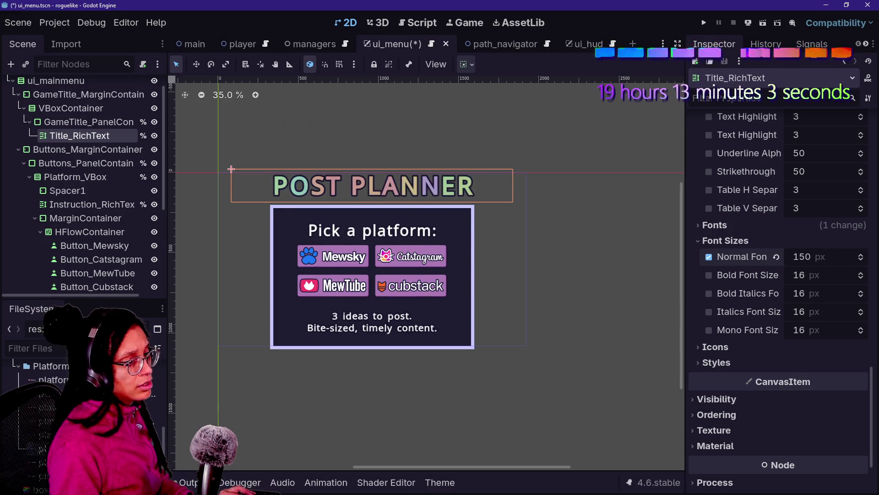
pyautogui.click(799, 229)
pyautogui.hotkey('ctrl', 'z')
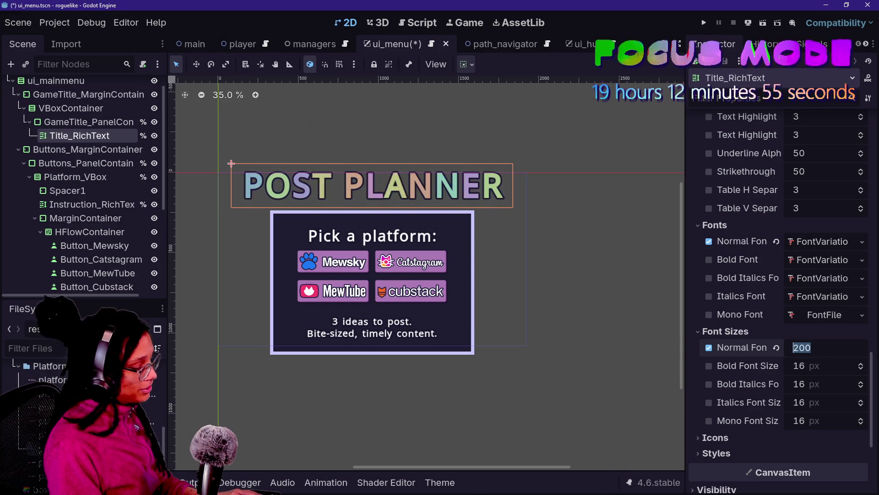
pyautogui.press('Return')
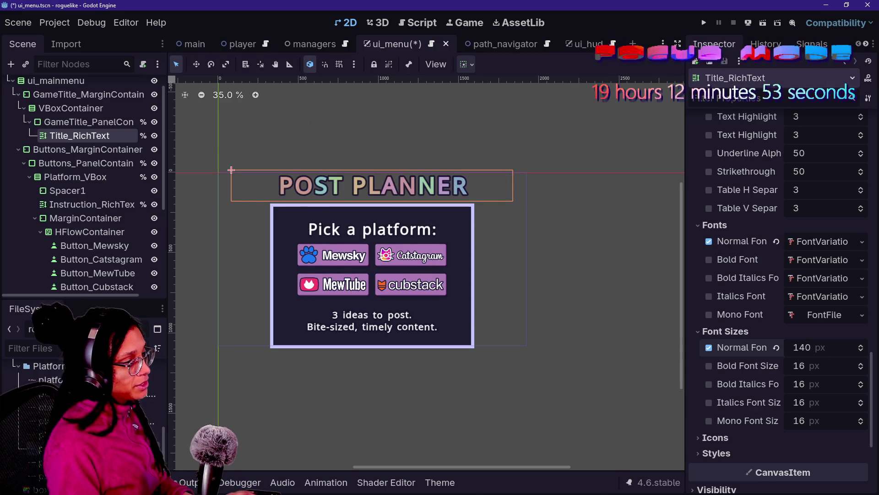
pyautogui.press('Return')
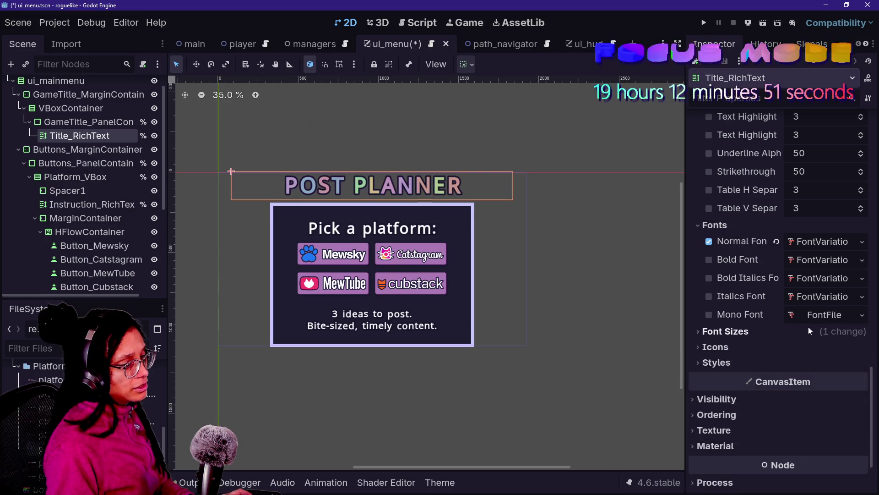
# Set Title_RichText's Normal Font Size to 200 px
pyautogui.click(76, 177)
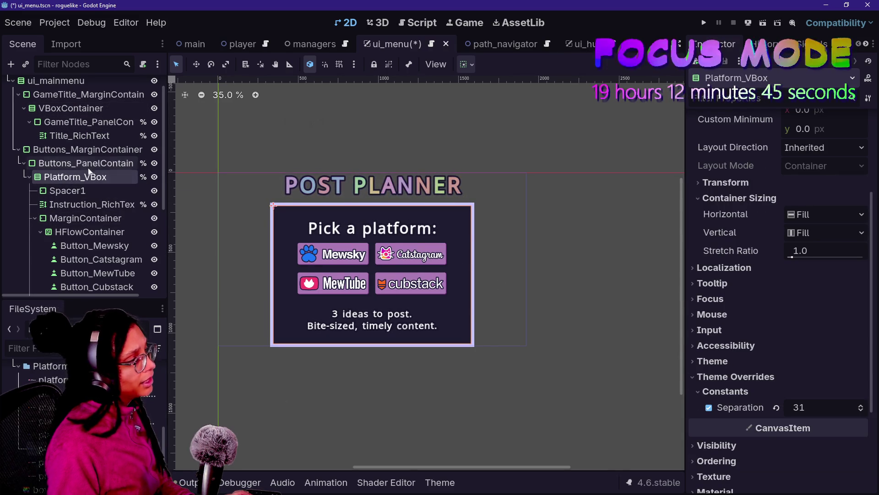
pyautogui.click(81, 135)
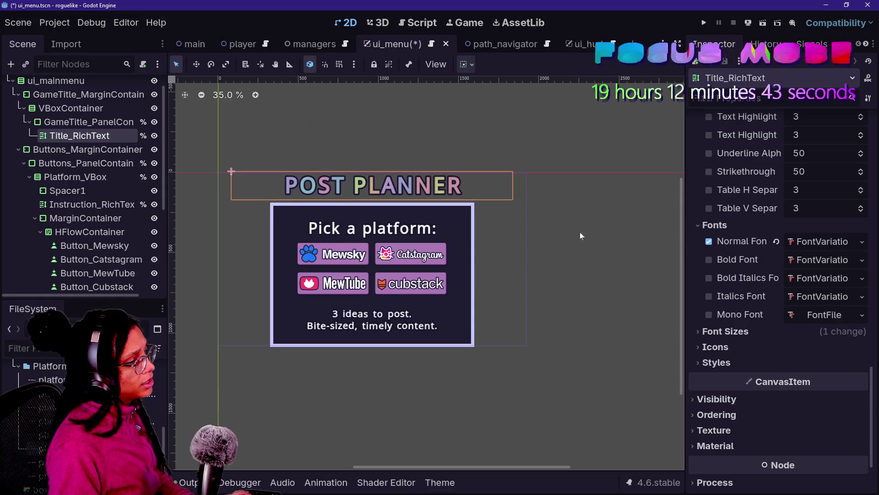
pyautogui.click(751, 332)
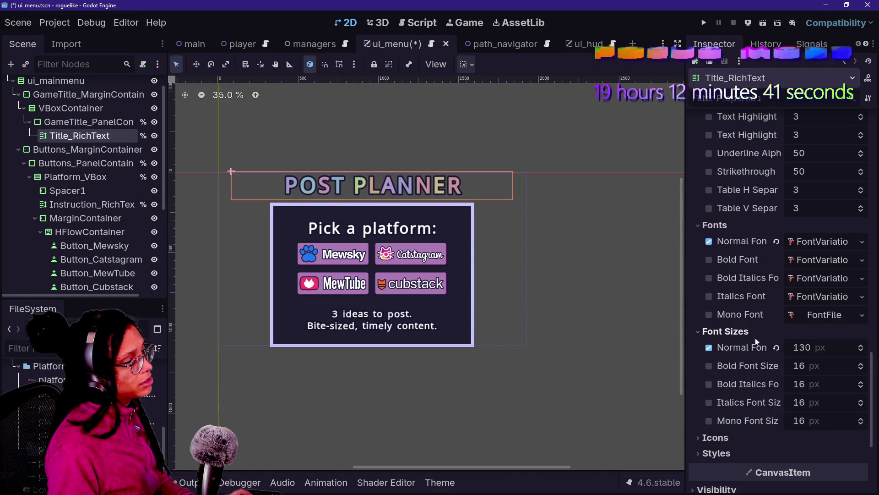
pyautogui.write('200')
pyautogui.press('Return')
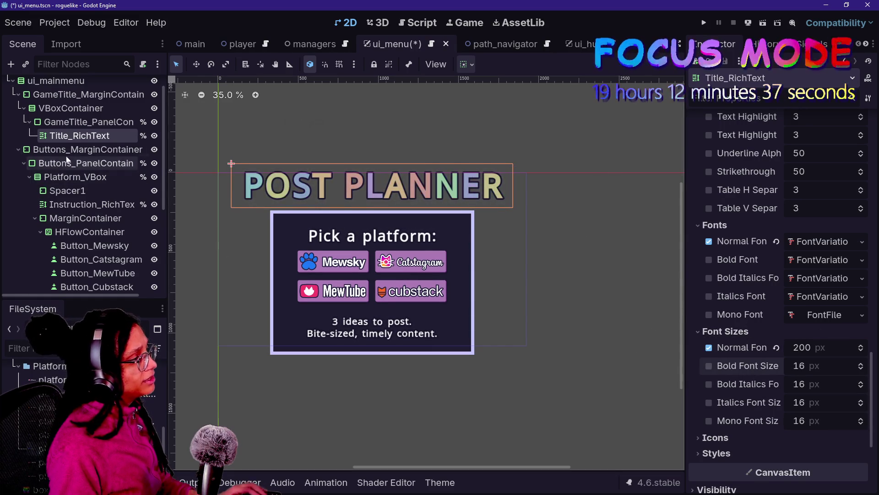
# Select Spacer3 and Spacer1 together in the Scene tree
pyautogui.click(83, 149)
pyautogui.scroll(-5, 105, 273)
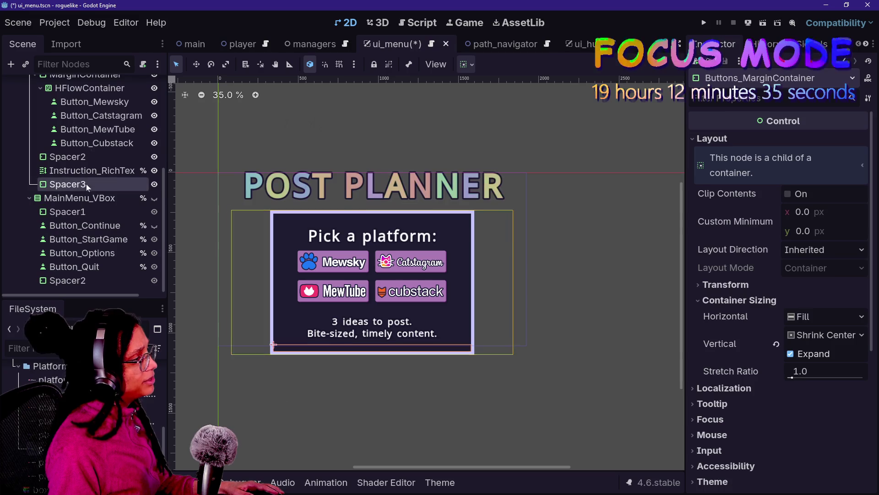
pyautogui.click(86, 184)
pyautogui.scroll(2, 76, 89)
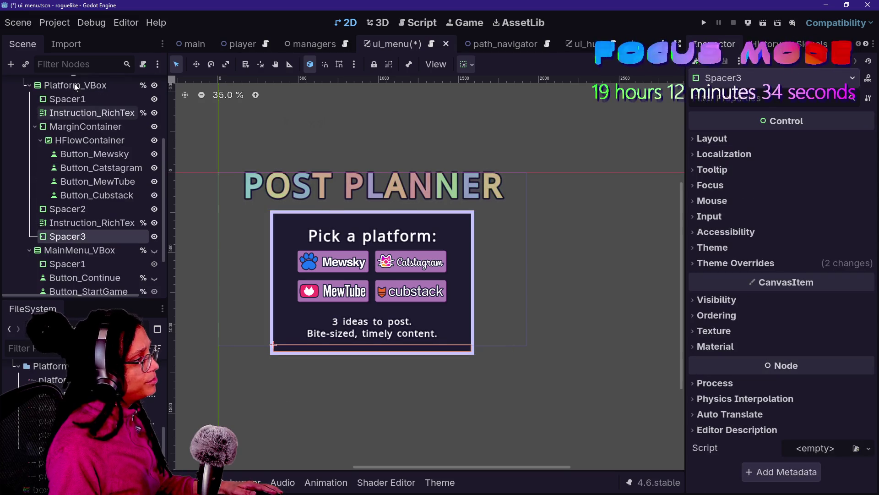
pyautogui.keyDown('ctrl'); pyautogui.click(92, 99); pyautogui.keyUp('ctrl')
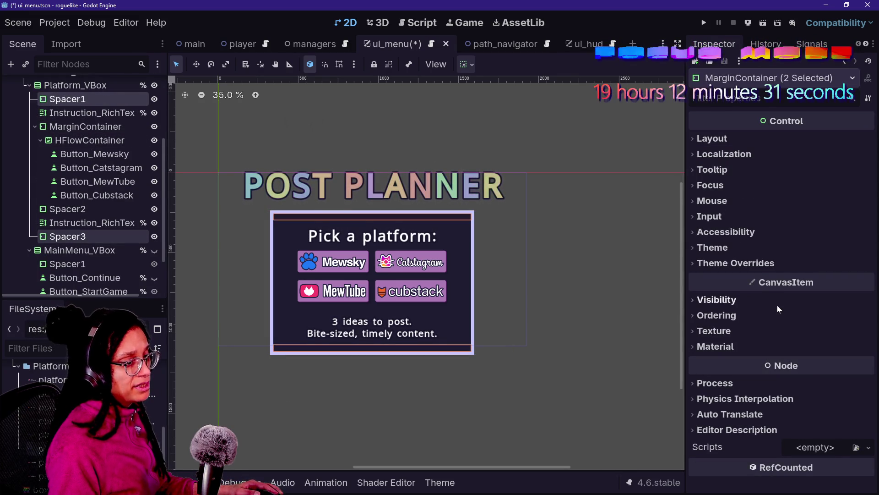
# Adjust the spacers' Margin Top constant, then remove the Margin Top override
pyautogui.click(743, 266)
pyautogui.click(816, 277)
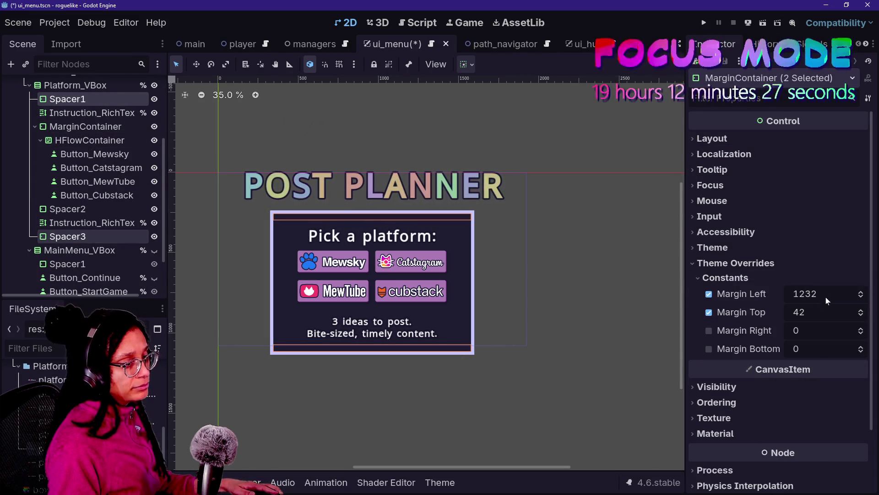
pyautogui.moveTo(826, 314); pyautogui.dragTo(731, 314)
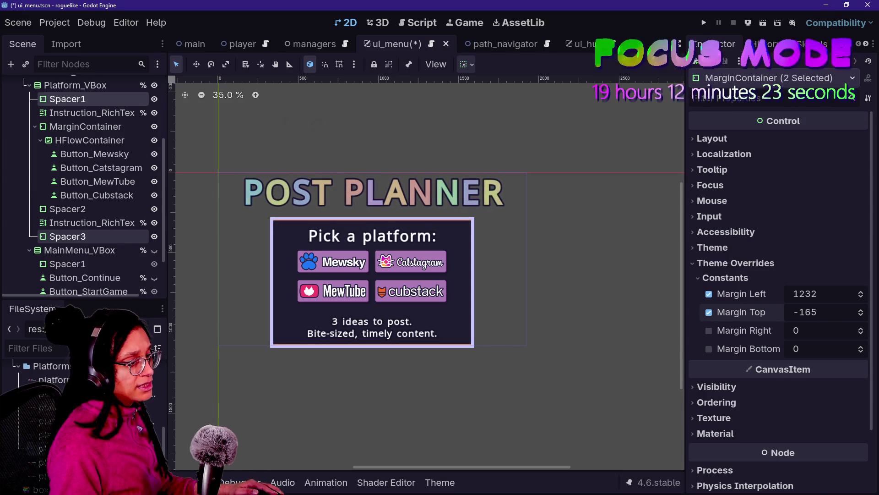
pyautogui.click(709, 312)
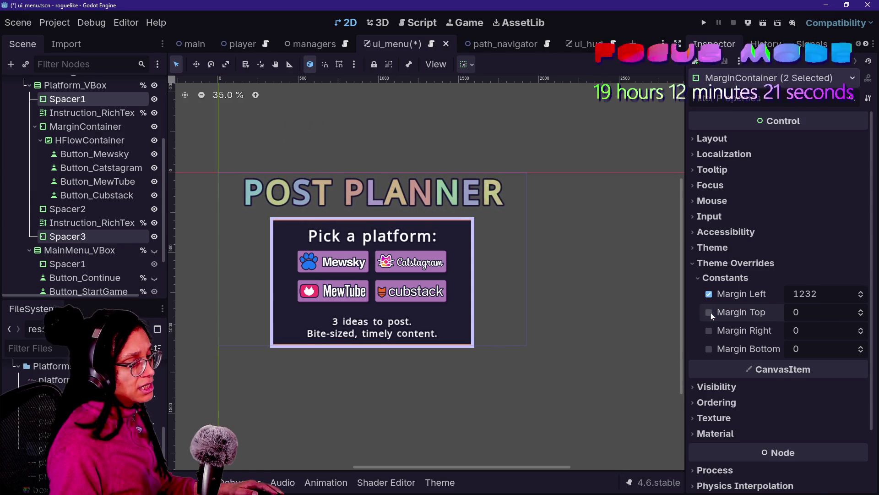
# Select Spacer1 on its own, then switch to the browser's live chat
pyautogui.click(96, 181)
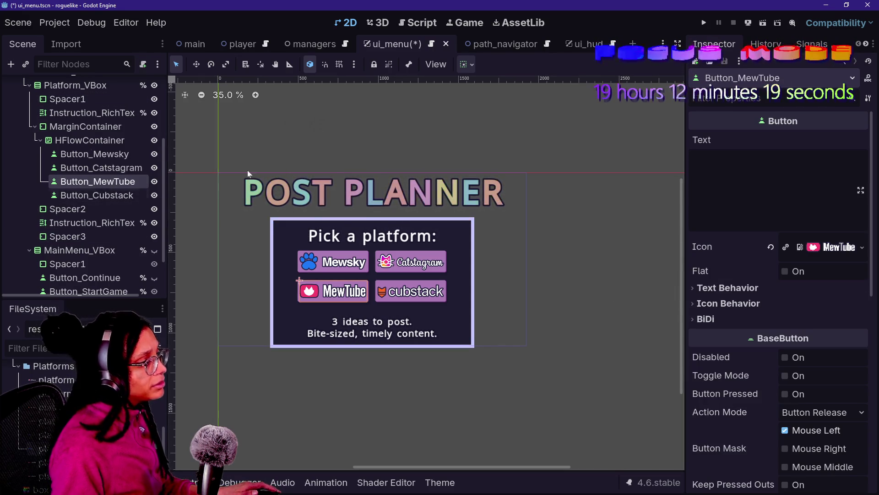
pyautogui.scroll(1, 298, 240)
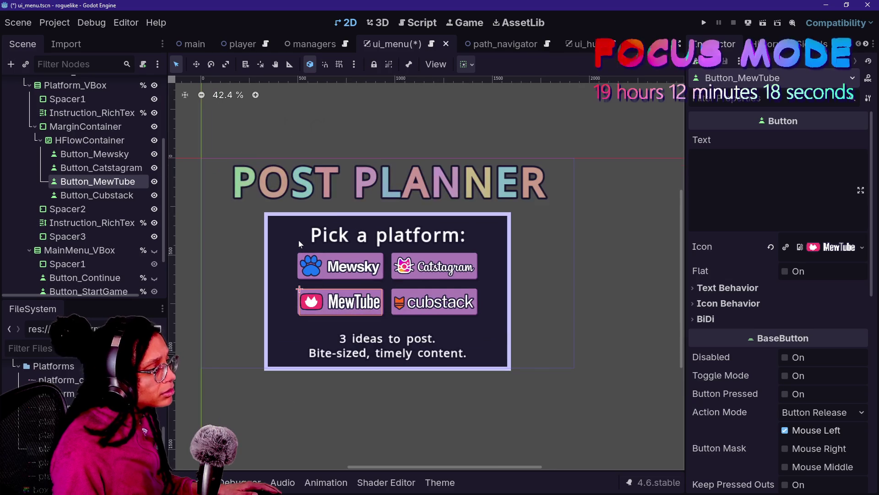
pyautogui.click(68, 100)
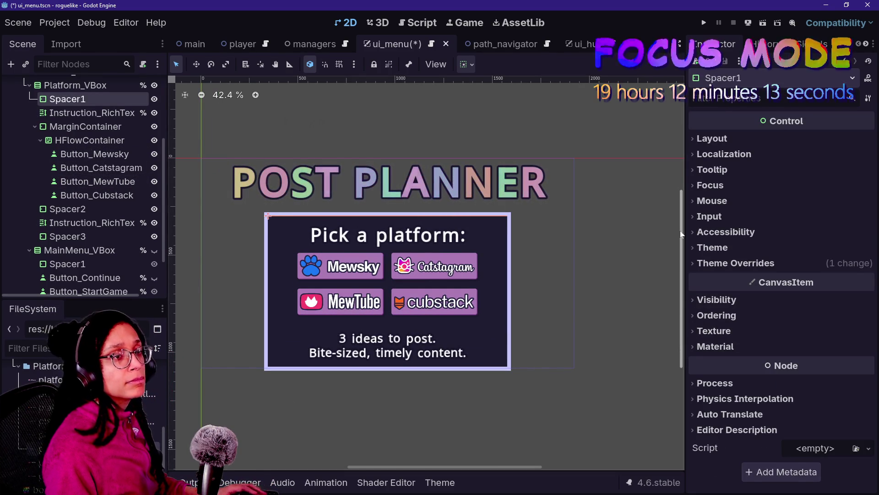
pyautogui.hotkey('alt', 'Tab')
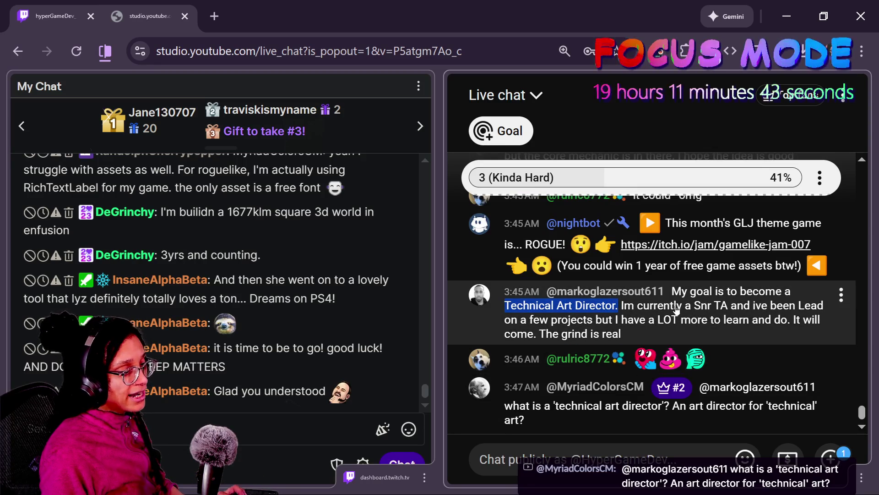
# Alt+Tab back to Godot, then over to the browser's Startpage search results tab
pyautogui.hotkey('alt', 'Tab')
pyautogui.hotkey('alt', 'Tab')
pyautogui.hotkey('alt', 'Tab')
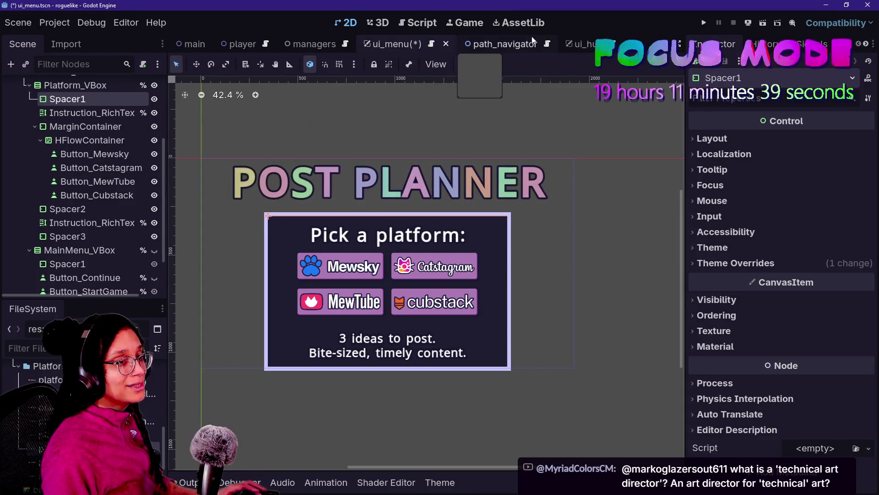
pyautogui.hotkey('alt', 'Tab')
pyautogui.click(354, 3)
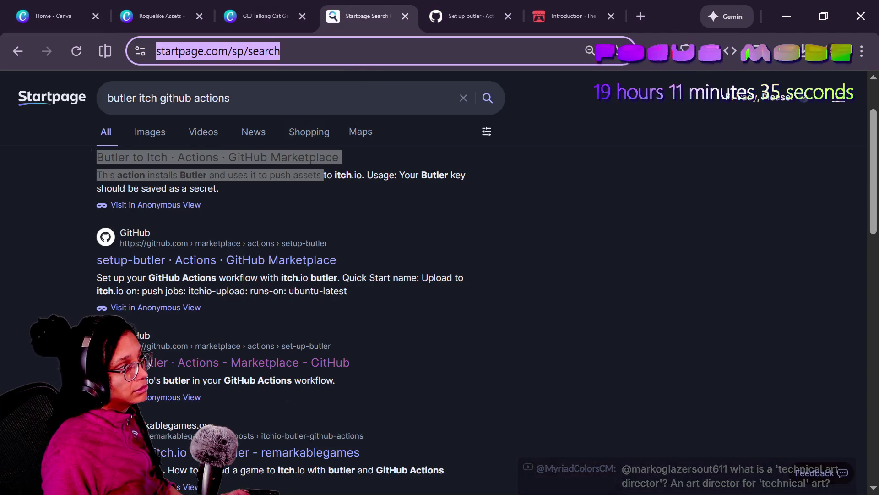
# Paste and submit the 'Technical Art Director' search, moving the Tor window right and down
pyautogui.click(359, 109)
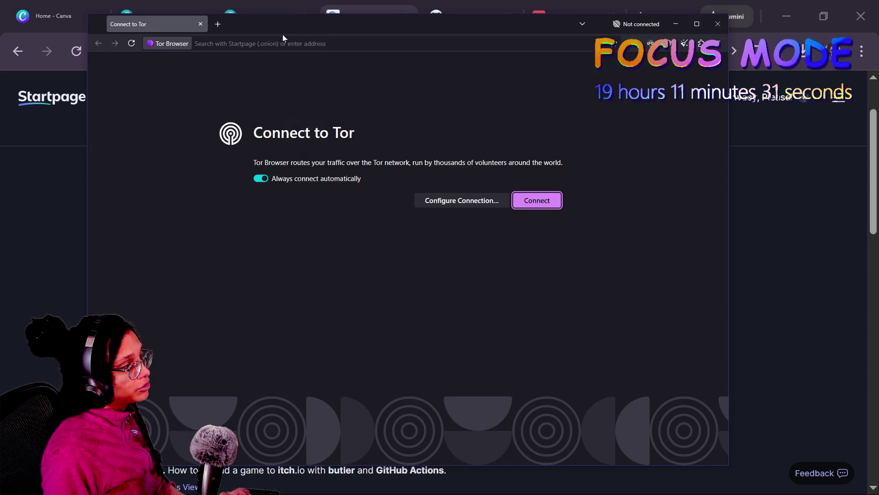
pyautogui.write('Technical Art Director.')
pyautogui.press('Return')
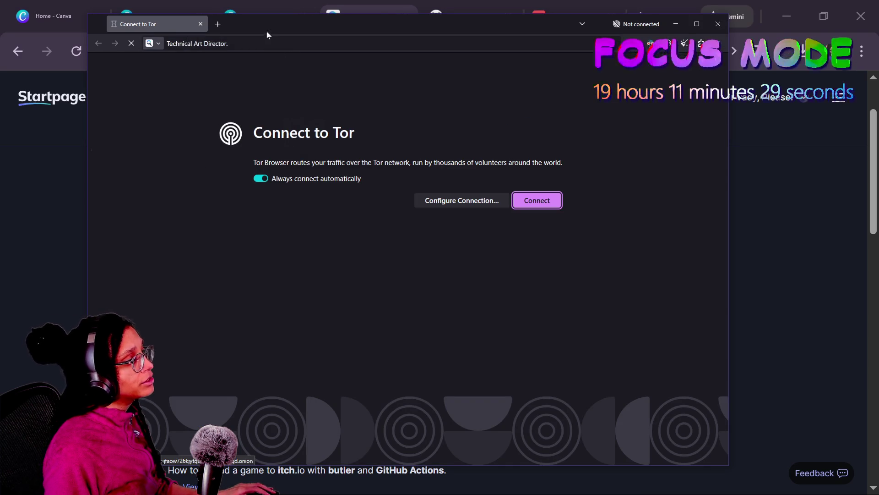
pyautogui.moveTo(267, 31); pyautogui.dragTo(383, 51)
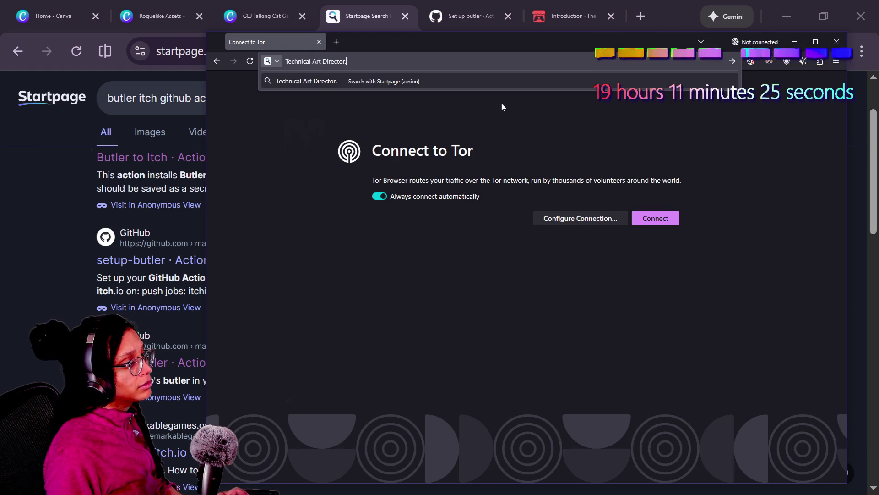
pyautogui.press('BackSpace')
pyautogui.press('Return')
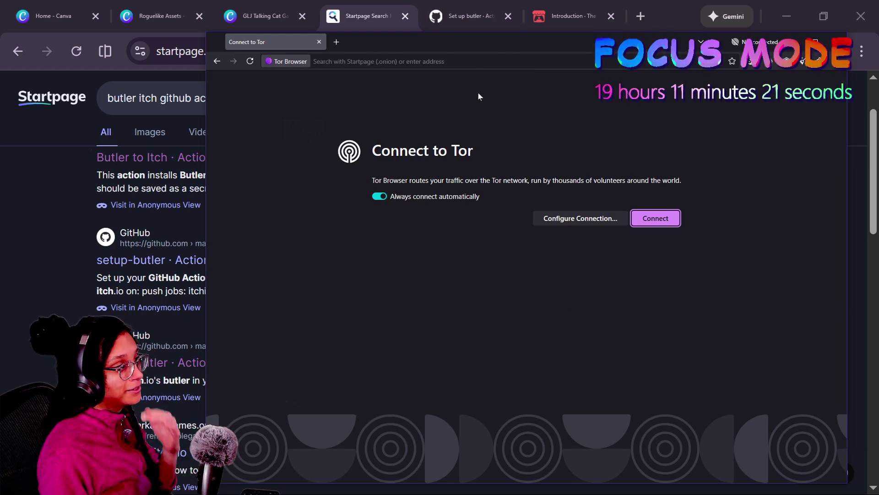
pyautogui.click(412, 61)
pyautogui.write('Technical Art Director.')
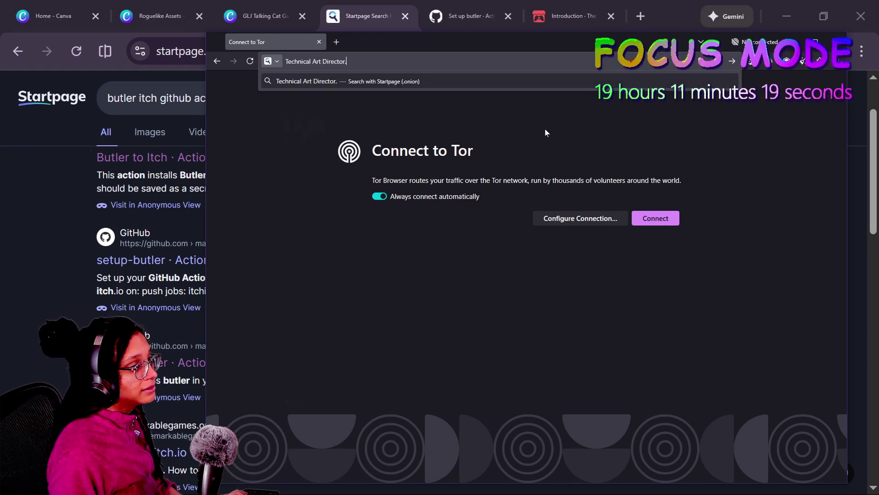
# Connect to the Tor network and run the 'Technical Art Director' search without the trailing period
pyautogui.click(677, 222)
pyautogui.hotkey('ctrl', 'l')
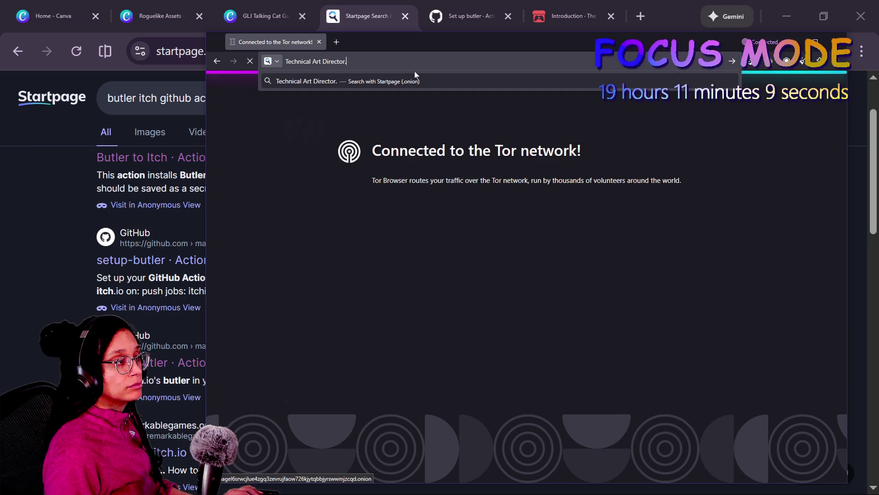
pyautogui.press('BackSpace')
pyautogui.press('Return')
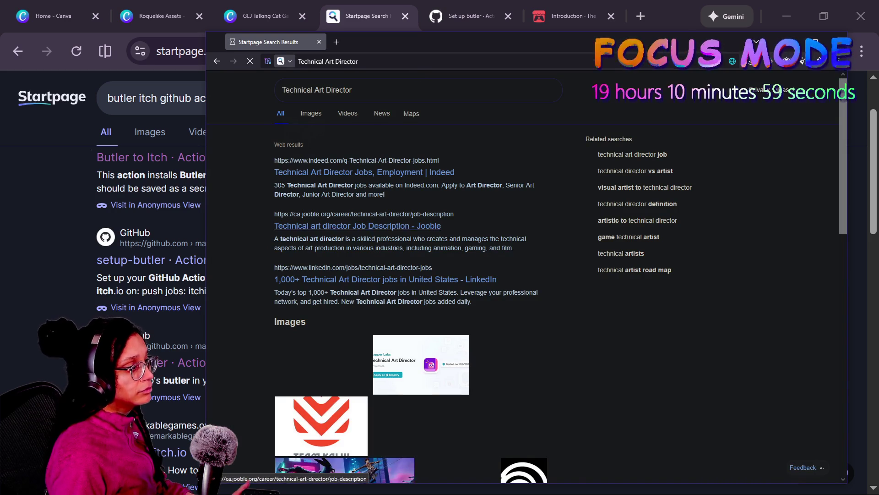
# Open the ZipRecruiter result about the role in a new tab
pyautogui.scroll(2, 293, 208)
pyautogui.scroll(2, 293, 207)
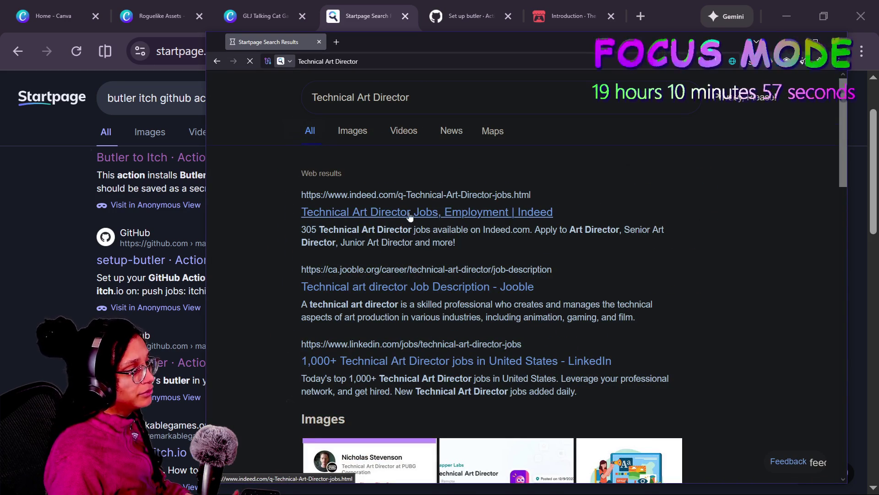
pyautogui.scroll(-10, 339, 228)
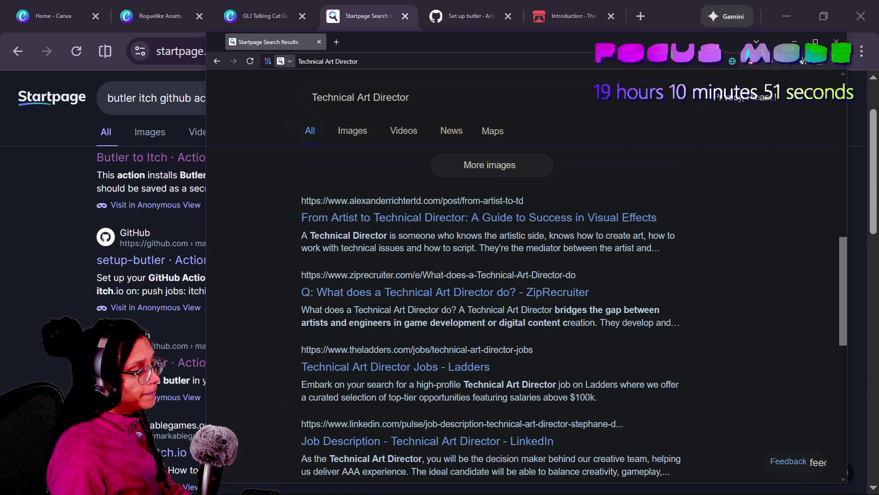
pyautogui.moveTo(477, 310); pyautogui.dragTo(663, 318)
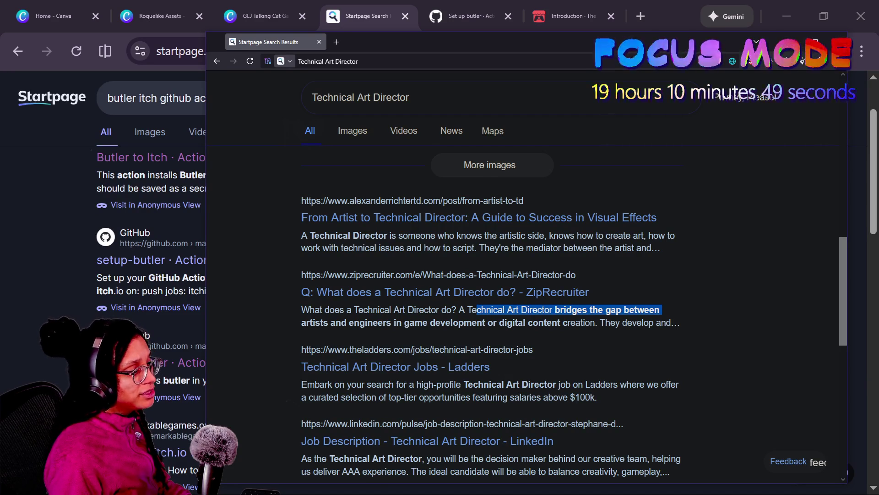
pyautogui.moveTo(306, 322); pyautogui.dragTo(496, 322)
pyautogui.moveTo(424, 323); pyautogui.dragTo(669, 323)
pyautogui.click(447, 310)
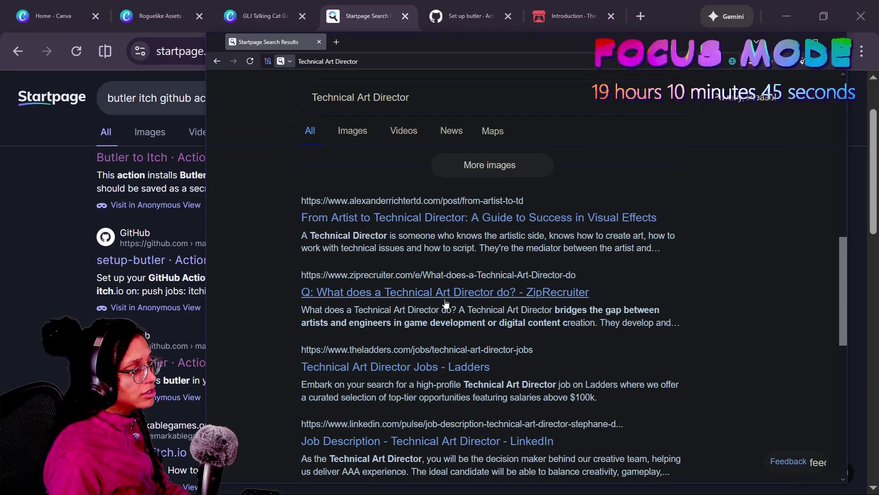
pyautogui.click(504, 292)
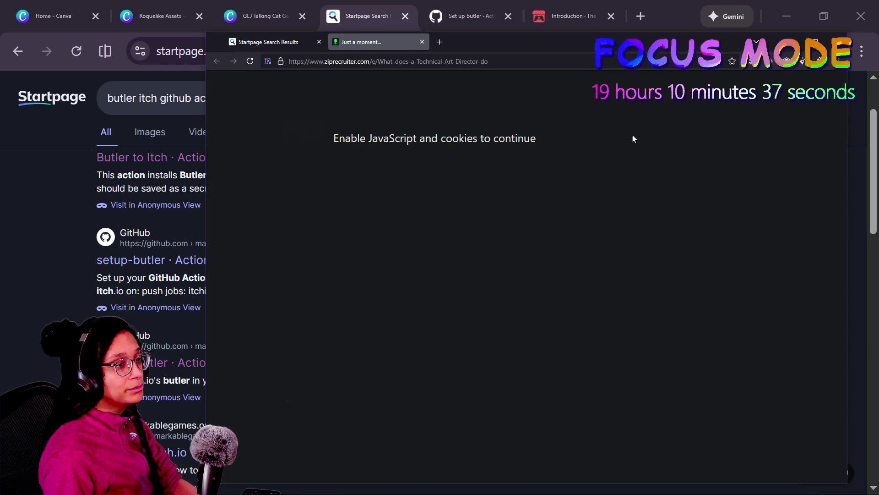
# Set cloudflare.com to Temp. TRUSTED in NoScript, then go back to the Startpage results tab
pyautogui.click(751, 61)
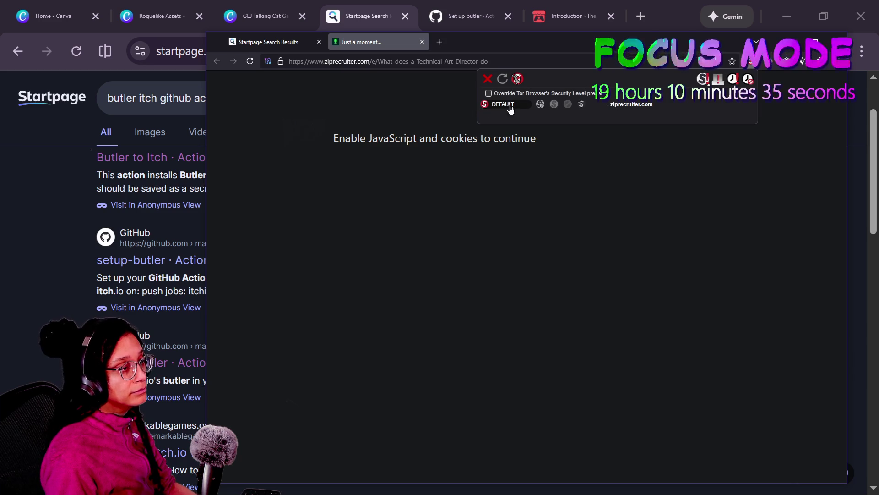
pyautogui.click(543, 105)
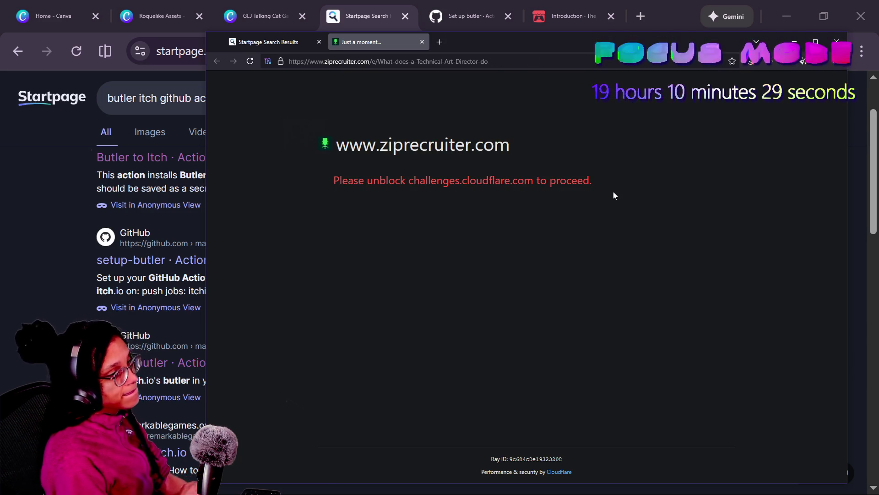
pyautogui.click(751, 61)
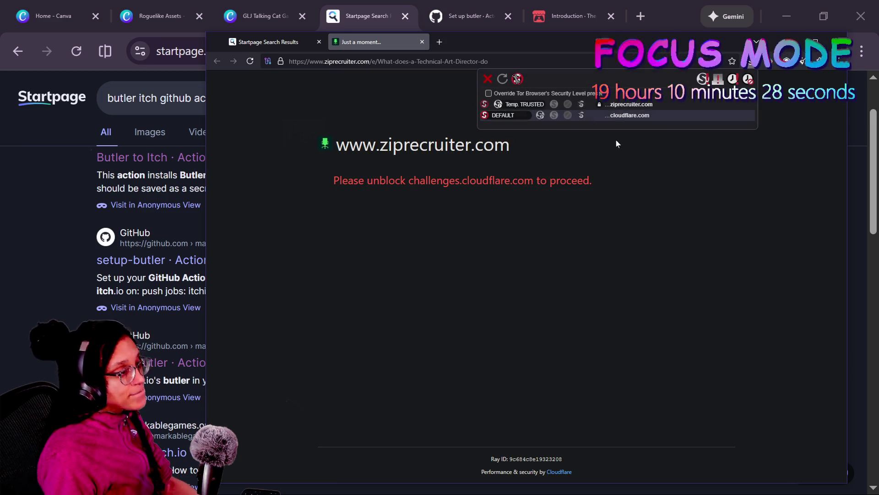
pyautogui.click(541, 115)
pyautogui.click(592, 207)
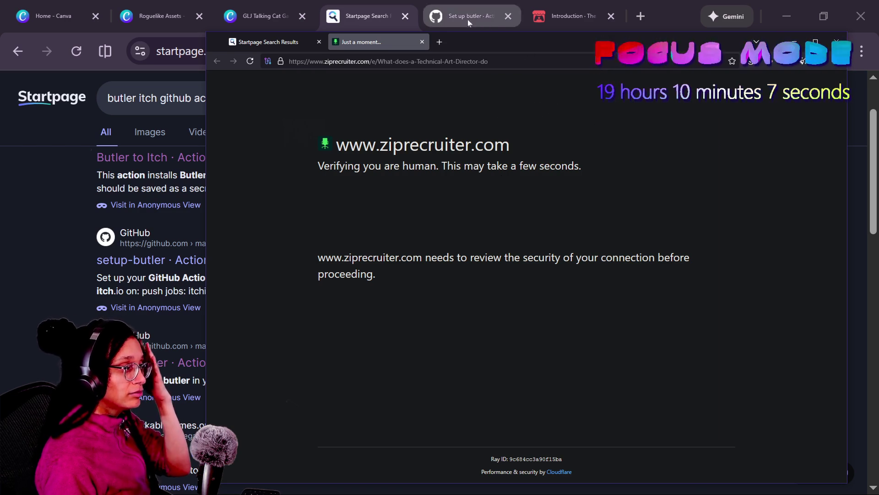
pyautogui.click(308, 48)
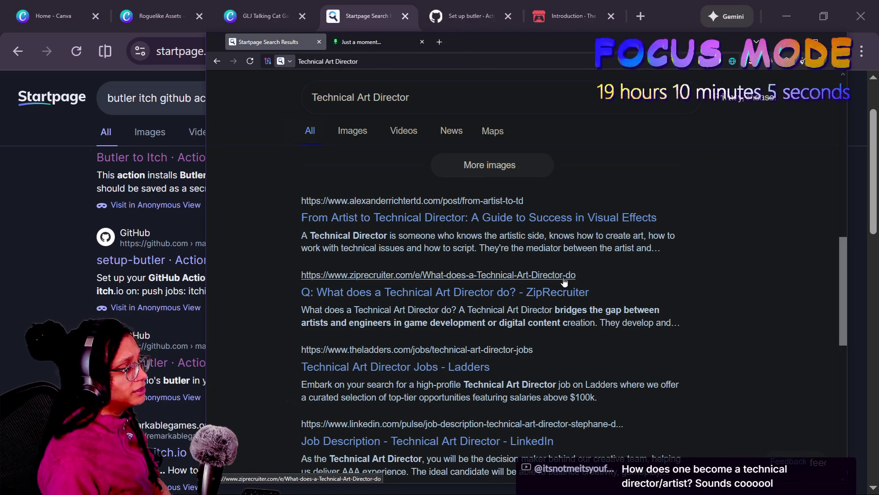
# Check the ZipRecruiter verification tab, then close it
pyautogui.click(362, 42)
pyautogui.click(270, 41)
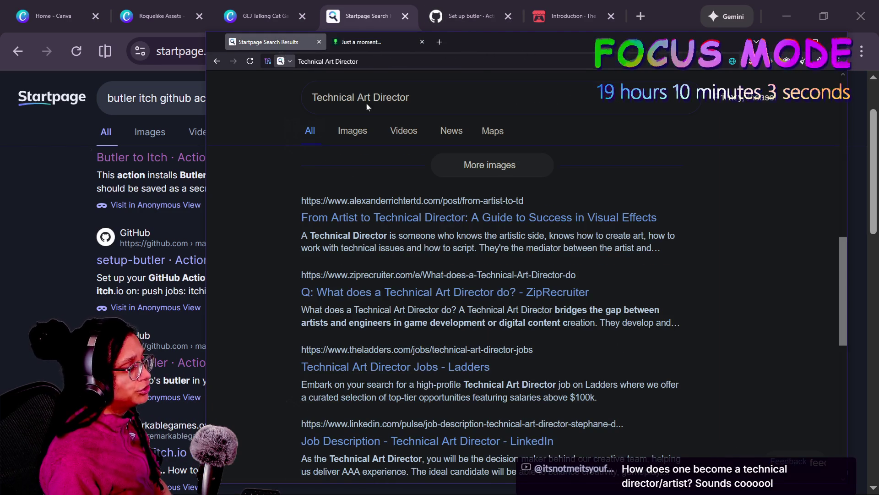
pyautogui.scroll(-2, 465, 357)
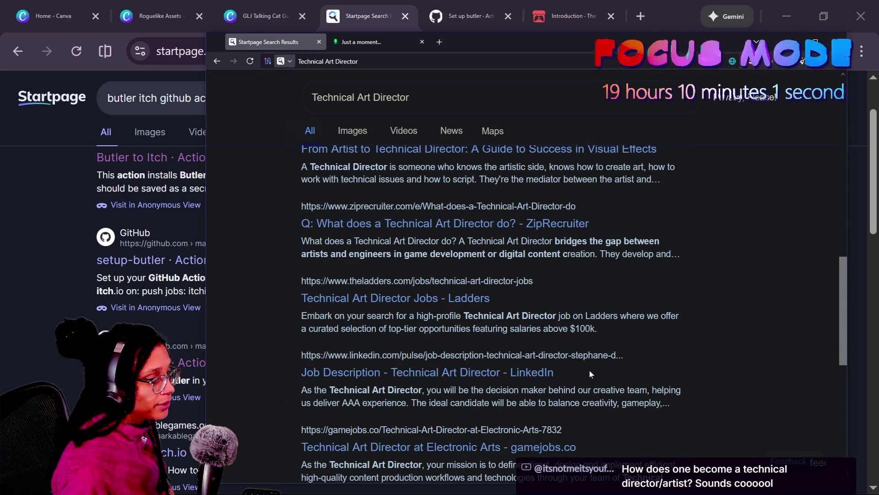
pyautogui.click(406, 41)
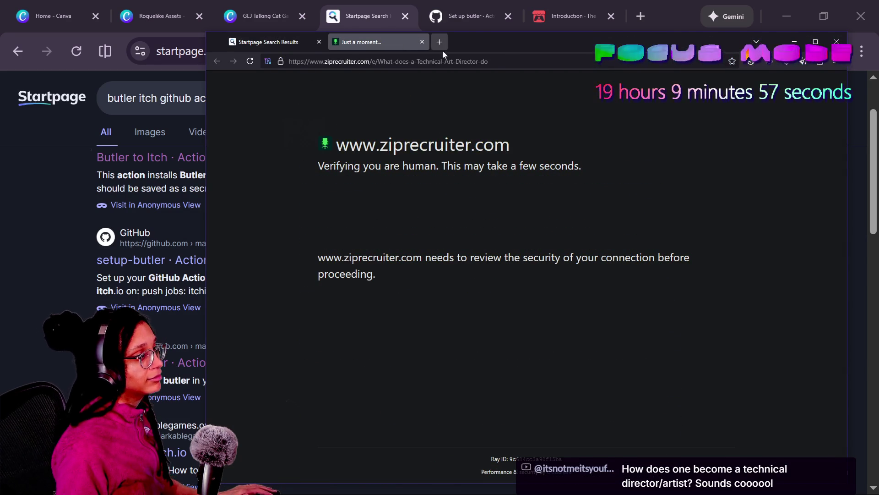
pyautogui.click(421, 42)
# Minimize the Tor window and return to the Godot editor
pyautogui.click(212, 174)
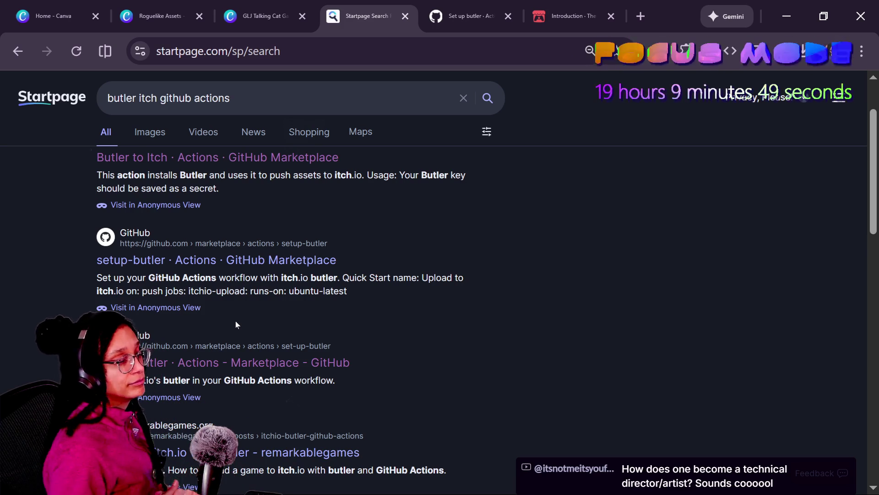
pyautogui.scroll(-5, 381, 314)
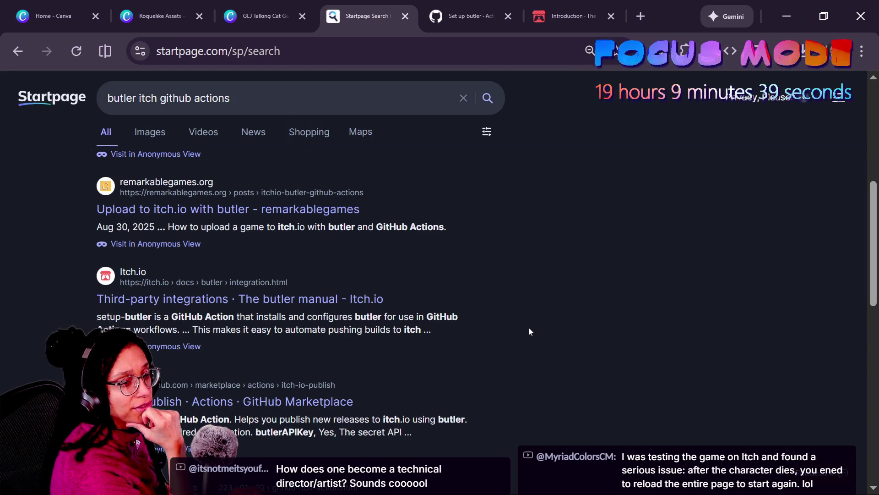
pyautogui.hotkey('alt', 'Tab')
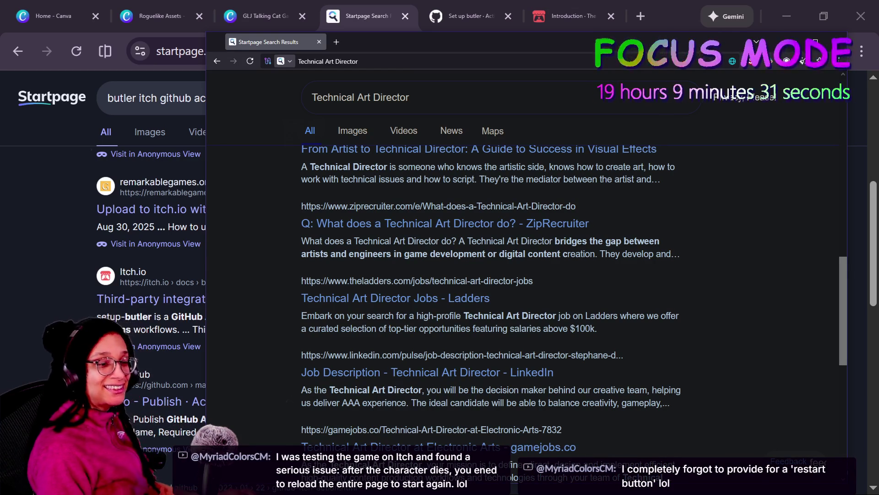
pyautogui.hotkey('alt', 'Tab')
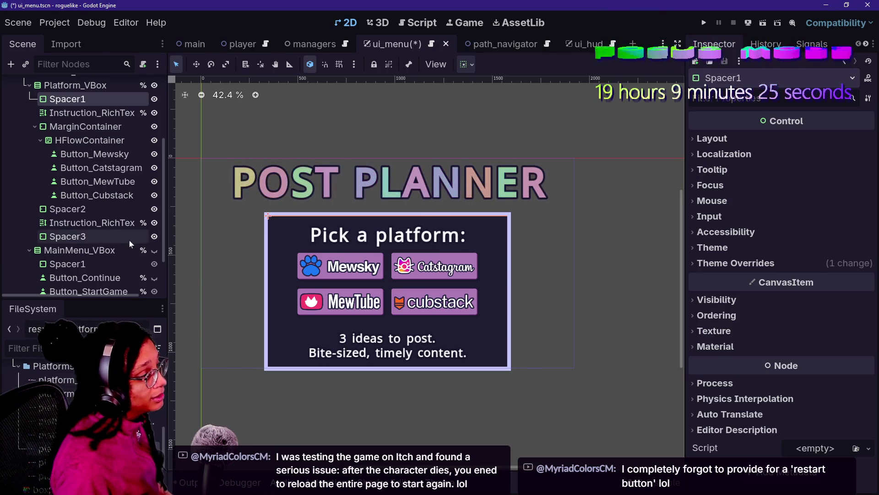
# Set Spacer2's Margin Top override to -190, undoing an accidental deletion of Spacer2
pyautogui.click(102, 210)
pyautogui.moveTo(820, 305); pyautogui.dragTo(783, 306)
pyautogui.click(114, 197)
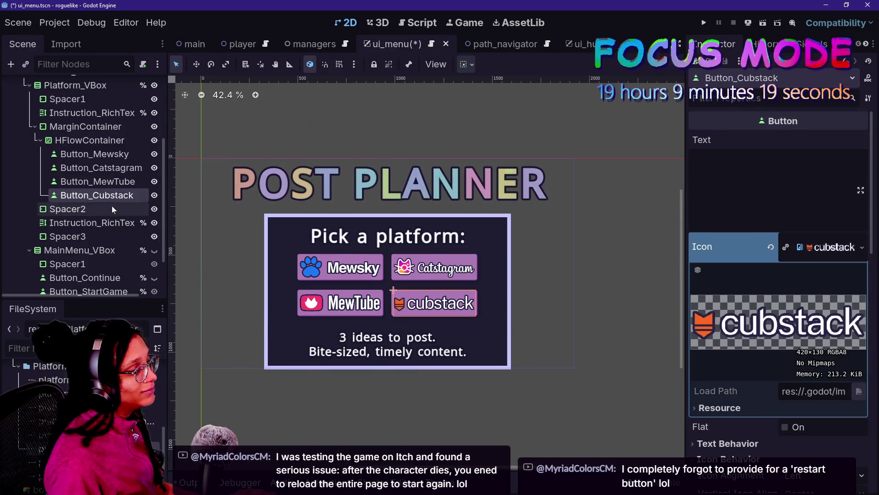
pyautogui.click(112, 207)
pyautogui.press('Delete')
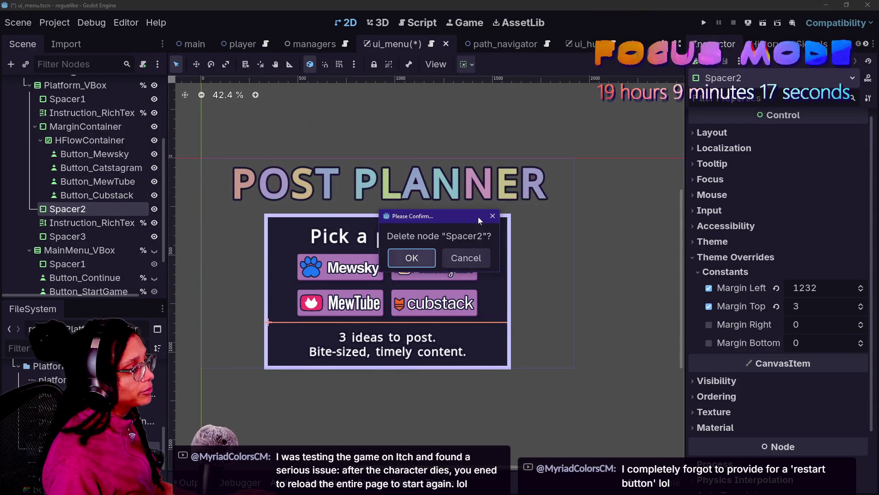
pyautogui.press('Return')
pyautogui.hotkey('ctrl', 'z')
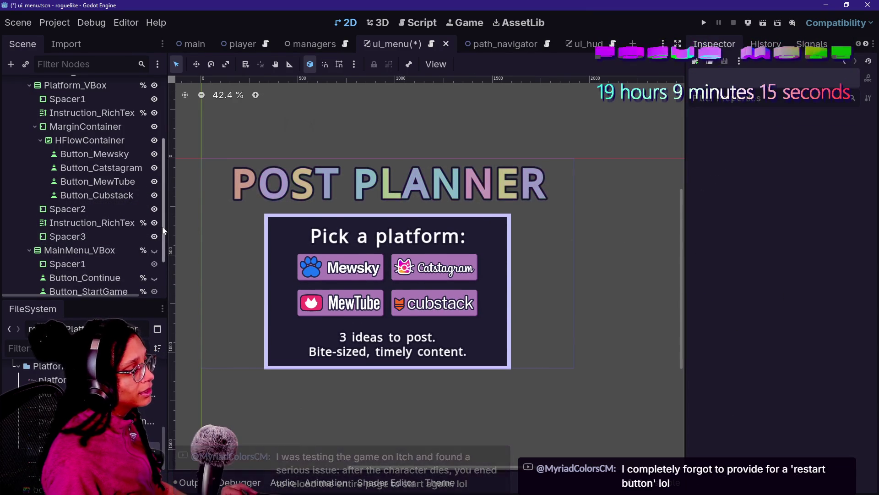
pyautogui.moveTo(806, 306)
pyautogui.mouseDown()
pyautogui.moveTo(740, 306)
pyautogui.moveTo(830, 306)
pyautogui.moveTo(718, 306)
pyautogui.mouseUp()
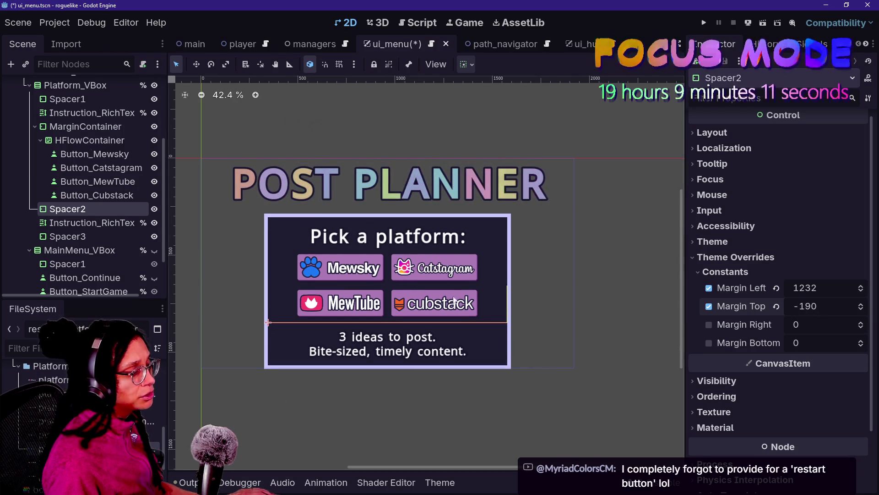
# Lower Platform_VBox's Separation from 31 to 25
pyautogui.click(85, 140)
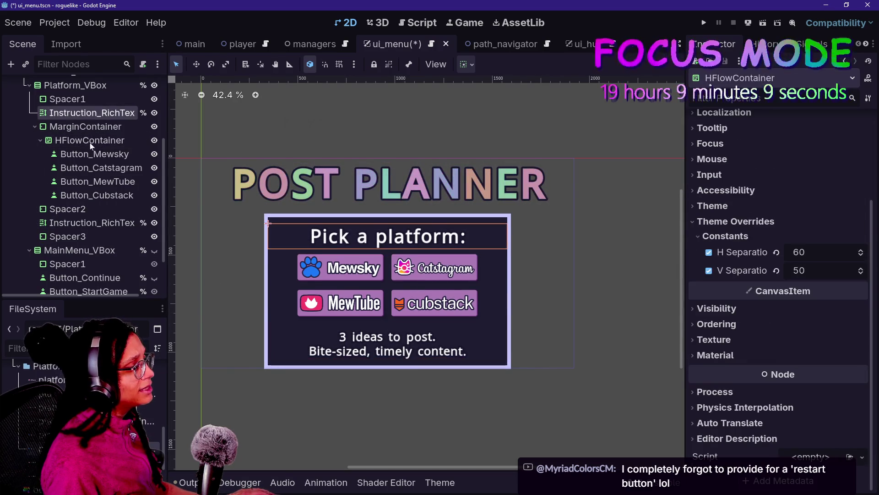
pyautogui.click(90, 101)
pyautogui.moveTo(232, 159); pyautogui.dragTo(270, 214)
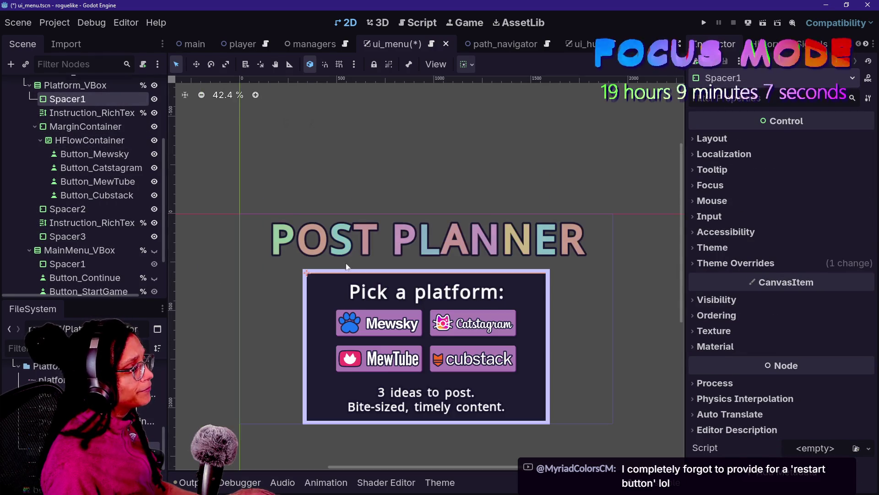
pyautogui.click(92, 86)
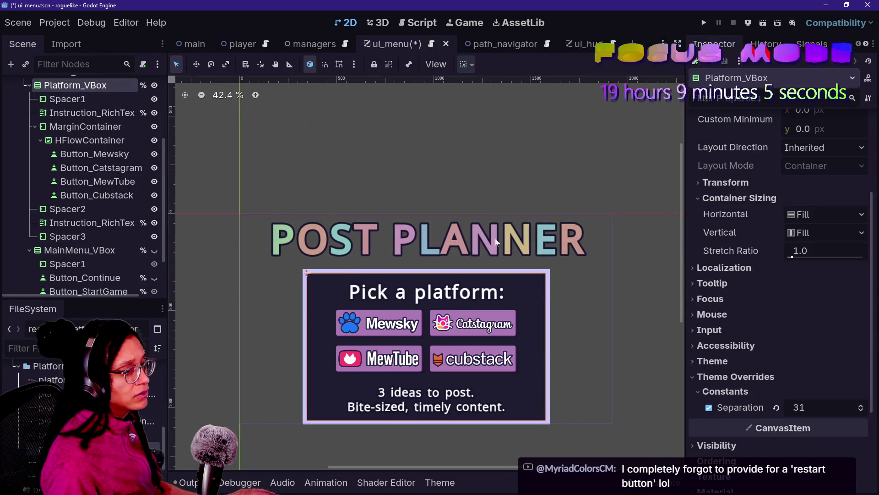
pyautogui.click(862, 411)
pyautogui.click(861, 411)
pyautogui.click(861, 411)
pyautogui.click(862, 411)
pyautogui.click(862, 410)
pyautogui.click(861, 411)
pyautogui.click(862, 411)
pyautogui.click(861, 405)
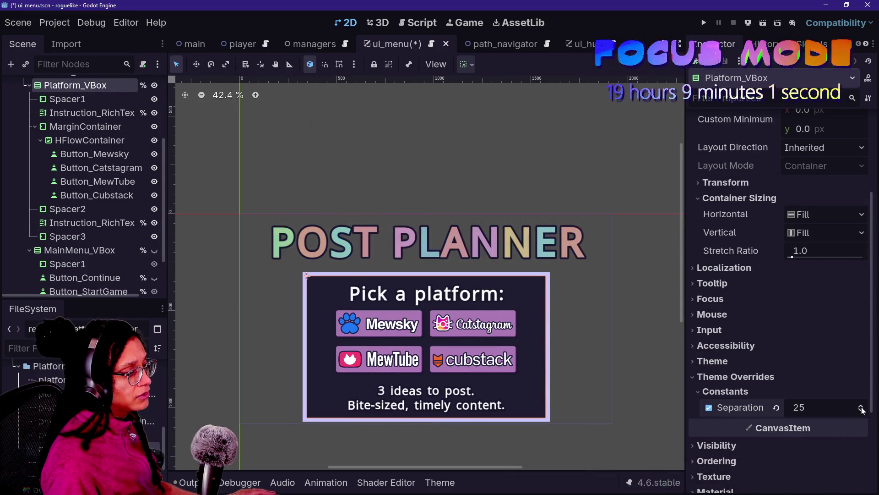
pyautogui.click(80, 209)
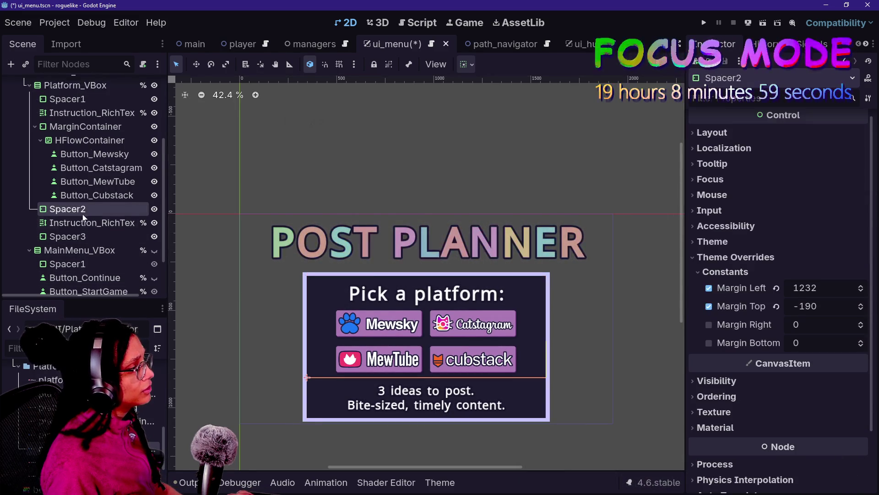
# Duplicate Spacer2 as Spacer4 and move Spacer2 and Spacer3 above and below the platform buttons
pyautogui.click(87, 234)
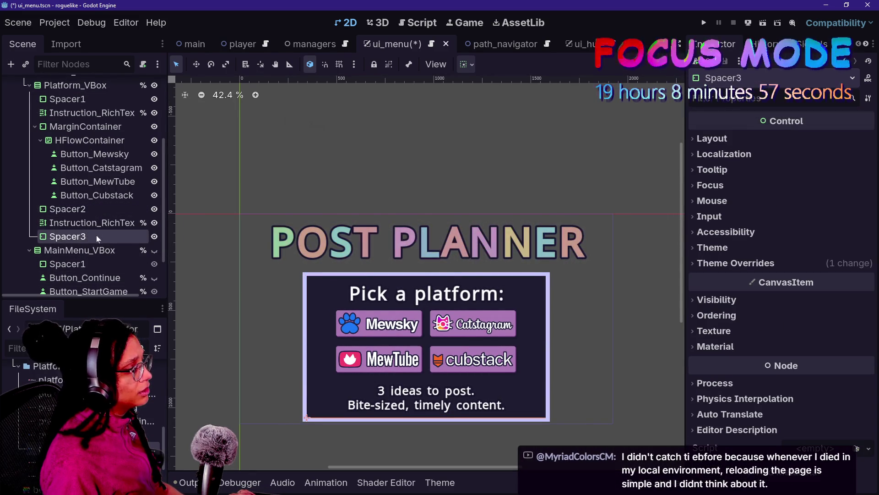
pyautogui.click(95, 210)
pyautogui.hotkey('ctrl', 'd')
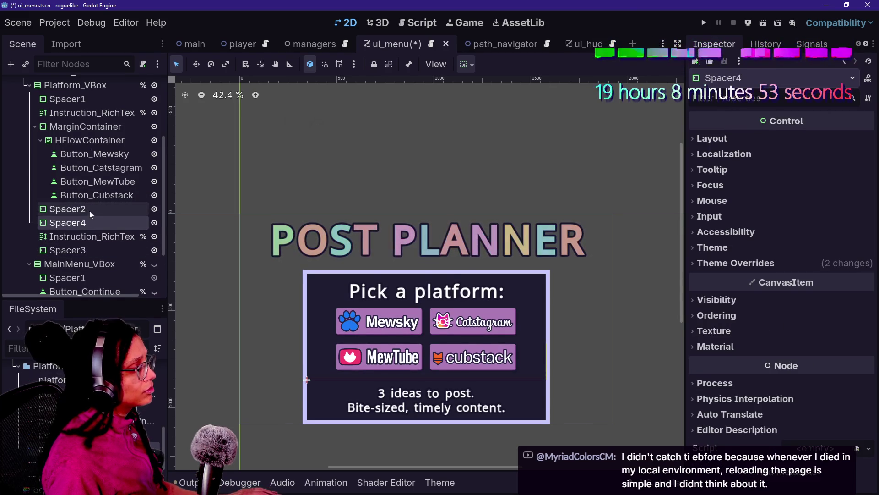
pyautogui.moveTo(92, 220)
pyautogui.mouseDown()
pyautogui.moveTo(102, 285)
pyautogui.moveTo(94, 257)
pyautogui.mouseUp()
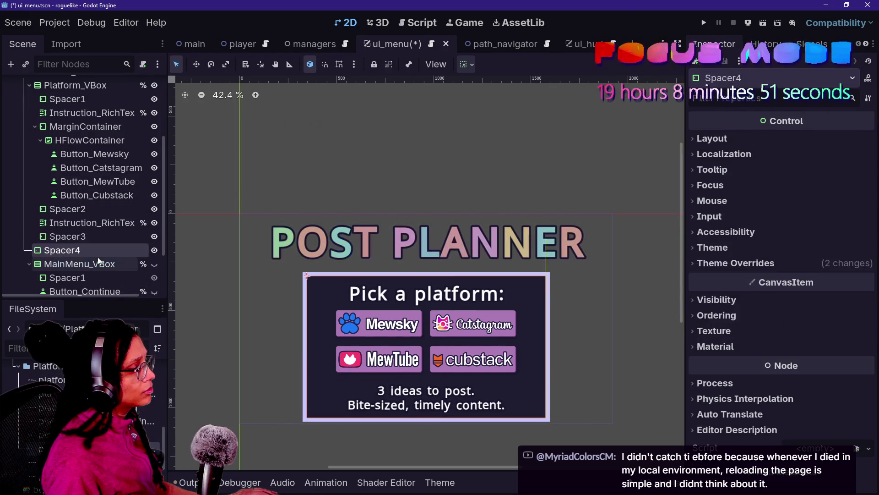
pyautogui.click(90, 210)
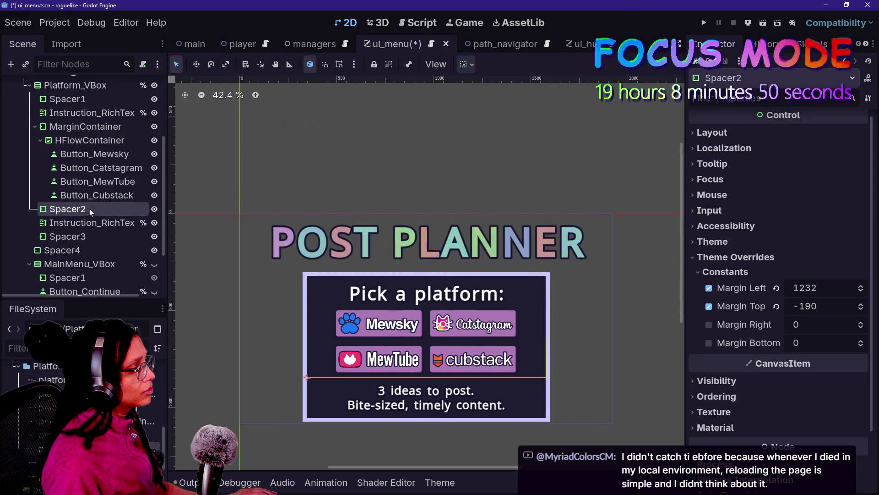
pyautogui.click(92, 235)
pyautogui.moveTo(91, 248)
pyautogui.mouseDown()
pyautogui.moveTo(90, 162)
pyautogui.moveTo(100, 215)
pyautogui.moveTo(118, 112)
pyautogui.moveTo(120, 120)
pyautogui.mouseUp()
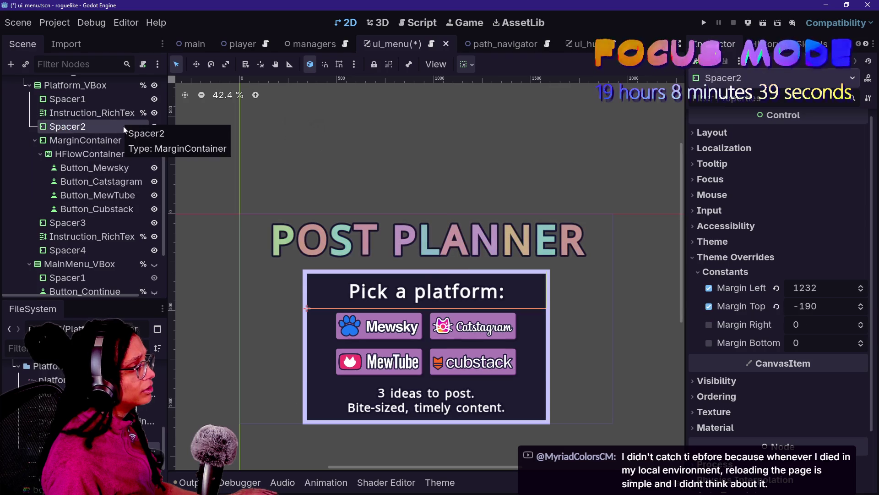
# Review Spacer4, Spacer3's margin constants, Spacer1 and Platform_VBox's separation setting
pyautogui.click(101, 197)
pyautogui.click(98, 250)
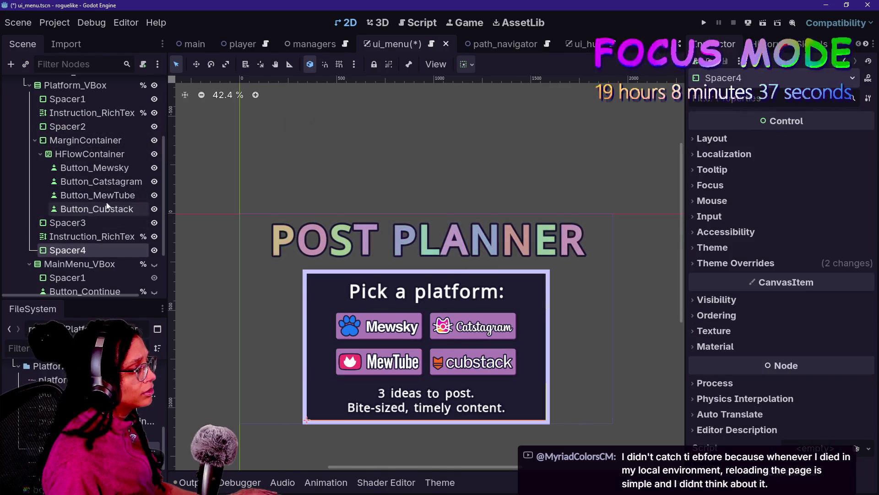
pyautogui.click(98, 224)
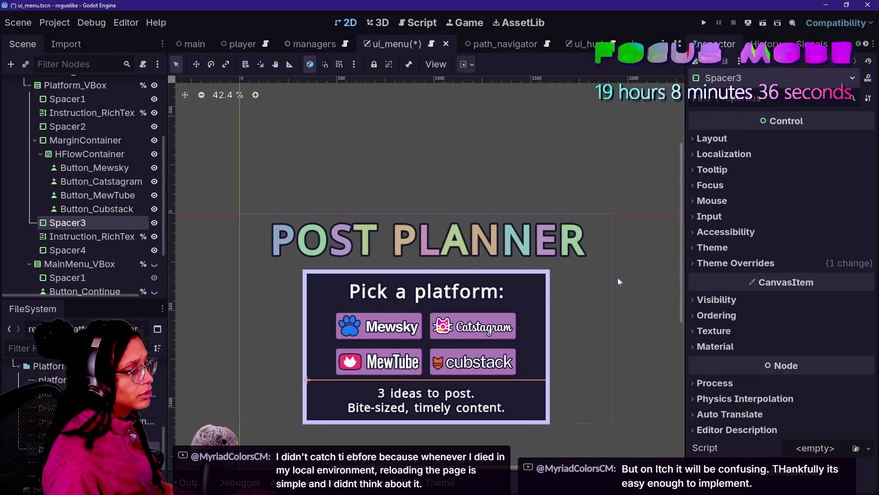
pyautogui.click(751, 262)
pyautogui.click(818, 279)
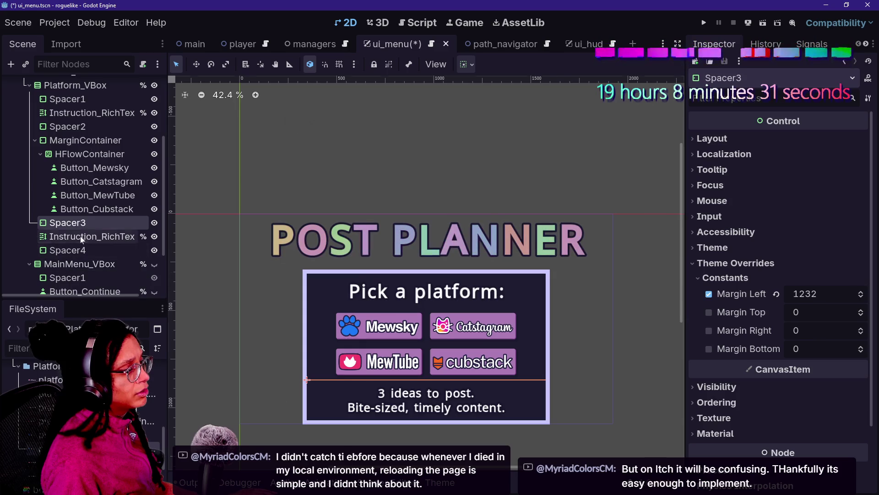
pyautogui.click(84, 277)
pyautogui.click(85, 291)
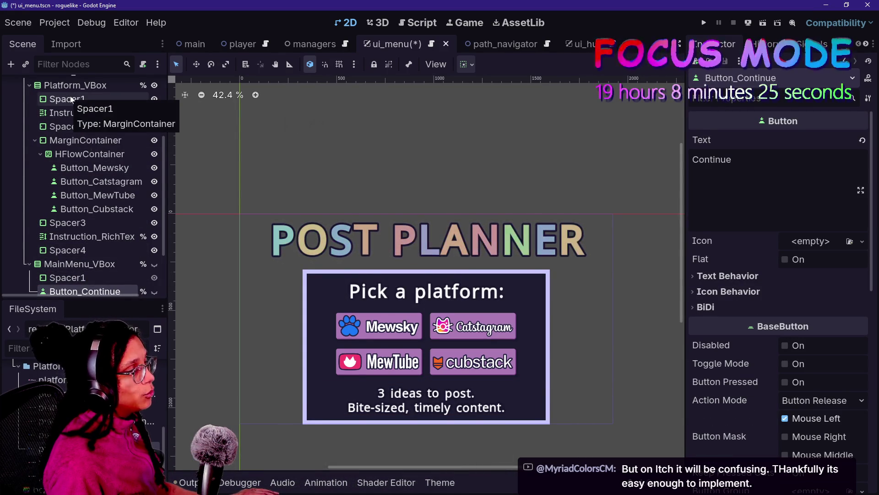
pyautogui.click(73, 85)
pyautogui.click(87, 100)
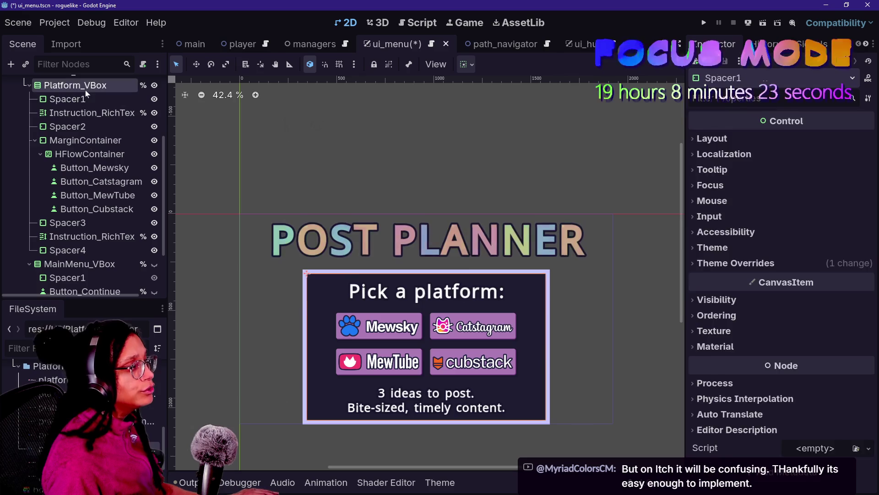
pyautogui.click(85, 89)
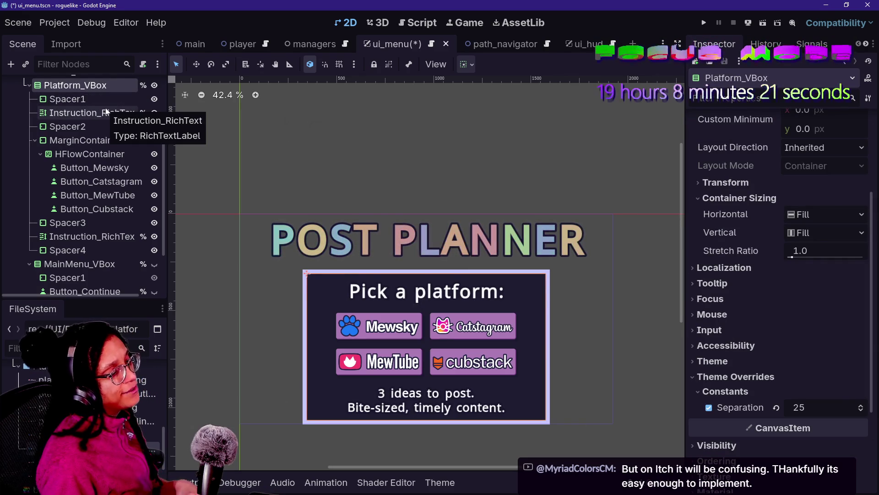
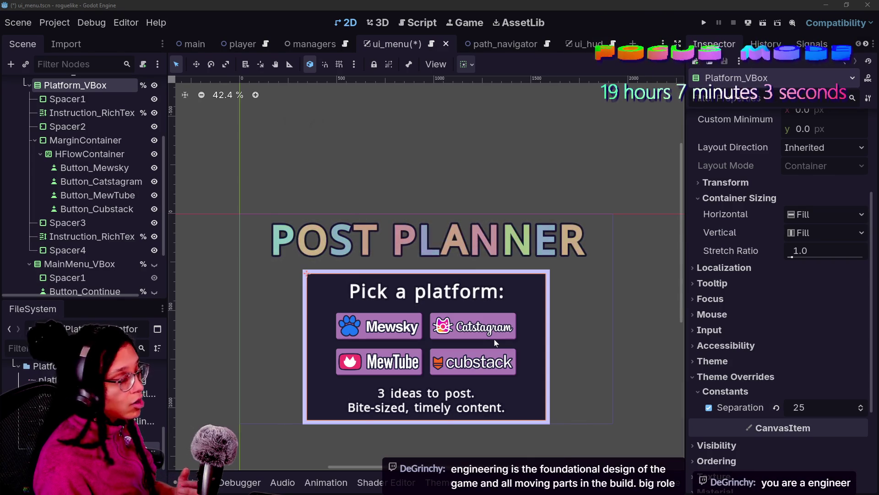
# Change Spacer4's Margin Top override from -190 to 1, then switch to the hypesters notes in Notepad
pyautogui.click(373, 363)
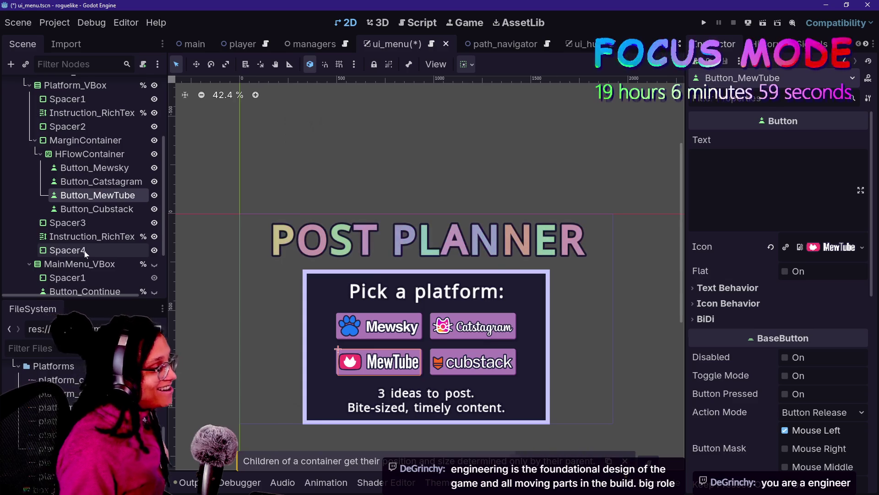
pyautogui.scroll(-3, 89, 254)
pyautogui.click(86, 198)
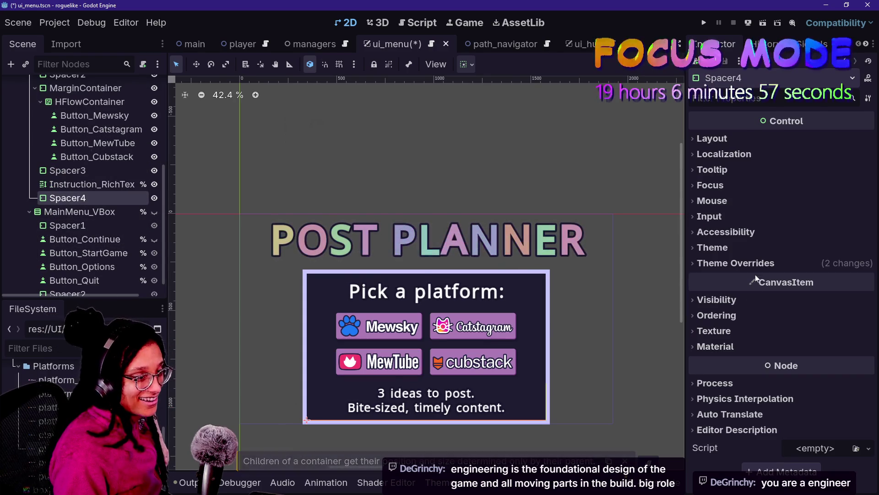
pyautogui.click(831, 280)
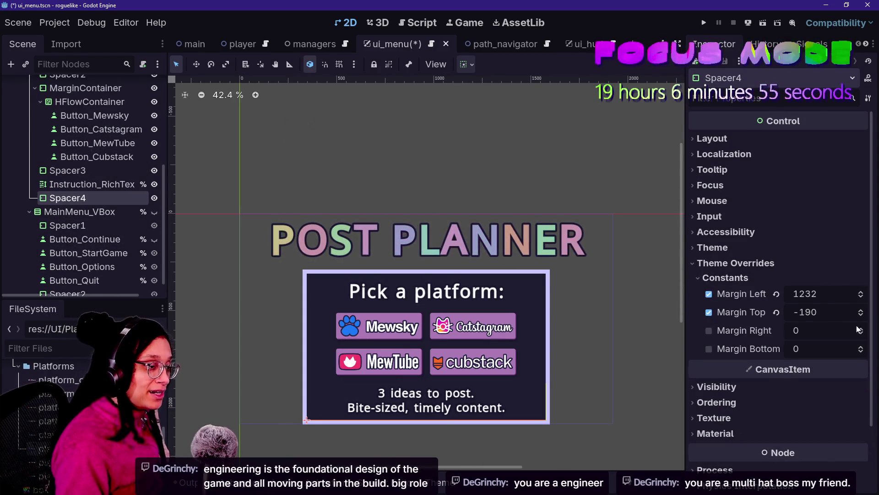
pyautogui.hotkey('ctrl', 'z')
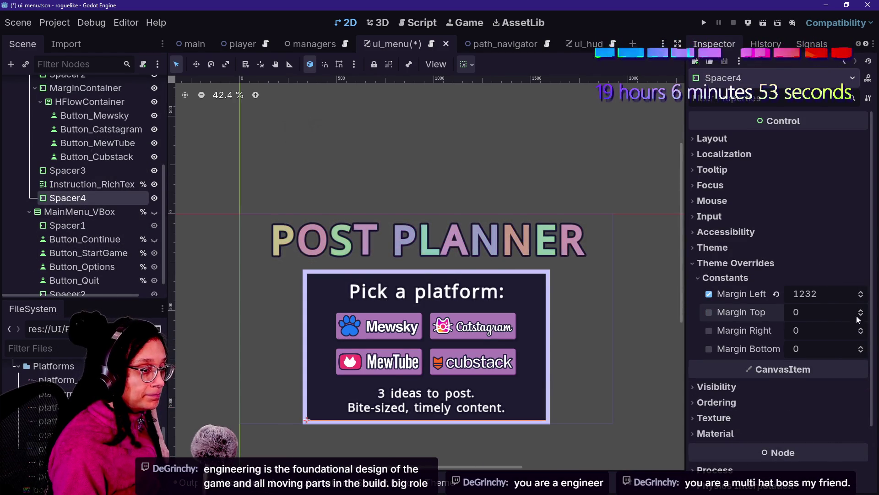
pyautogui.click(862, 310)
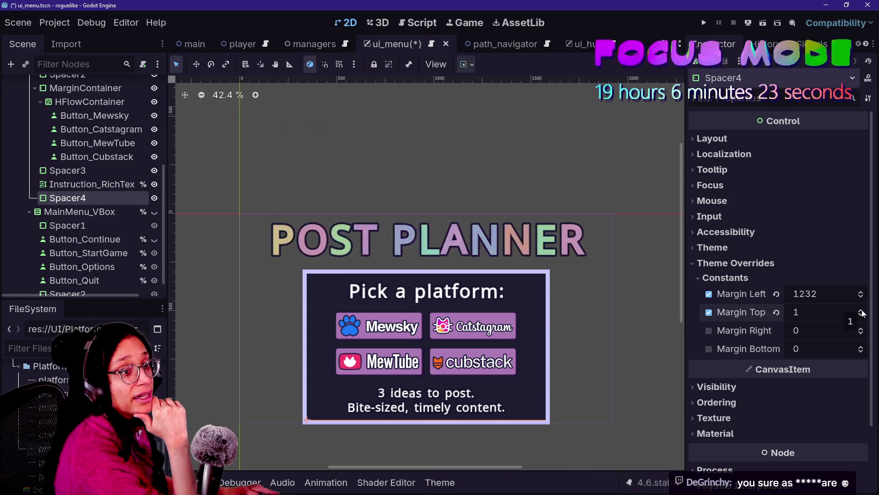
pyautogui.hotkey('alt', 'Tab')
pyautogui.scroll(-15, 581, 339)
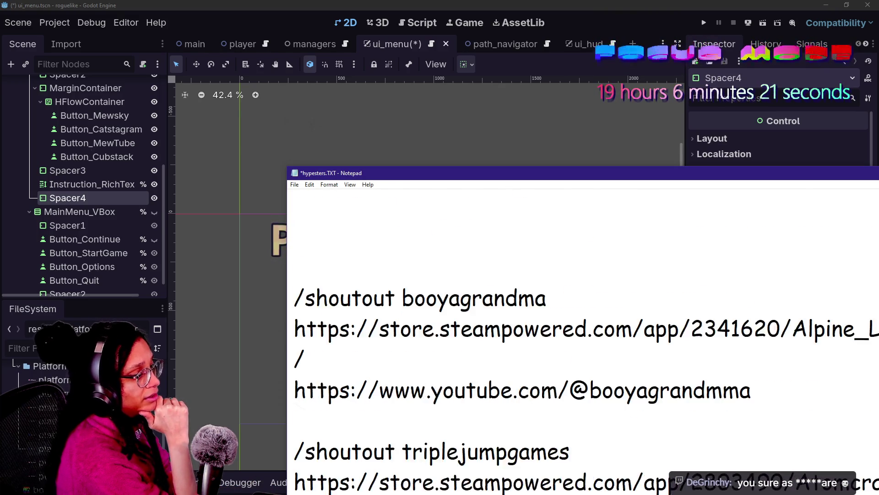
# Scroll hypesters.TXT to the autoplayed-stream note, select its channel handle, and return to Godot
pyautogui.scroll(10, 581, 339)
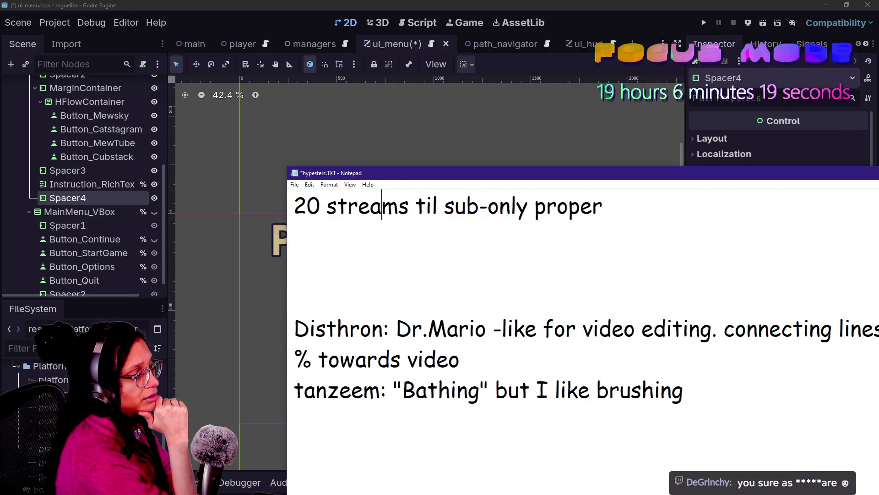
pyautogui.scroll(-3, 582, 338)
pyautogui.scroll(-3, 582, 339)
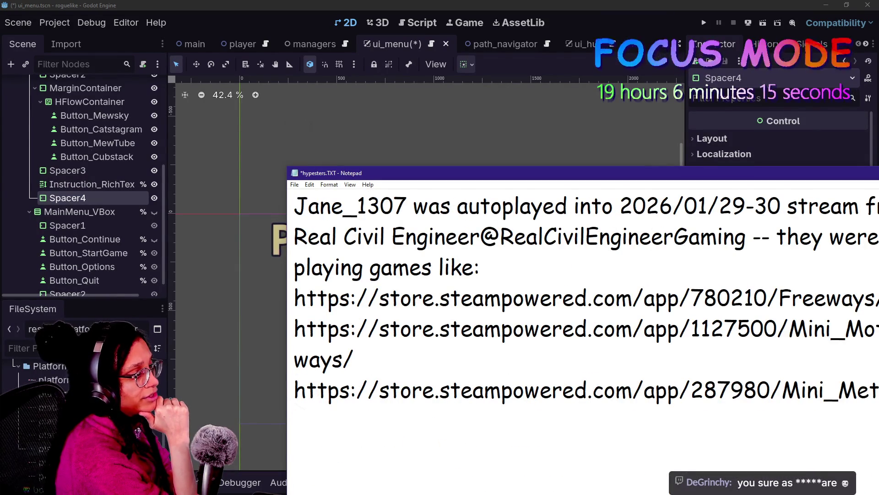
pyautogui.moveTo(481, 236)
pyautogui.mouseDown()
pyautogui.moveTo(701, 236)
pyautogui.moveTo(406, 236)
pyautogui.moveTo(528, 236)
pyautogui.moveTo(480, 236)
pyautogui.mouseUp()
pyautogui.click(770, 236)
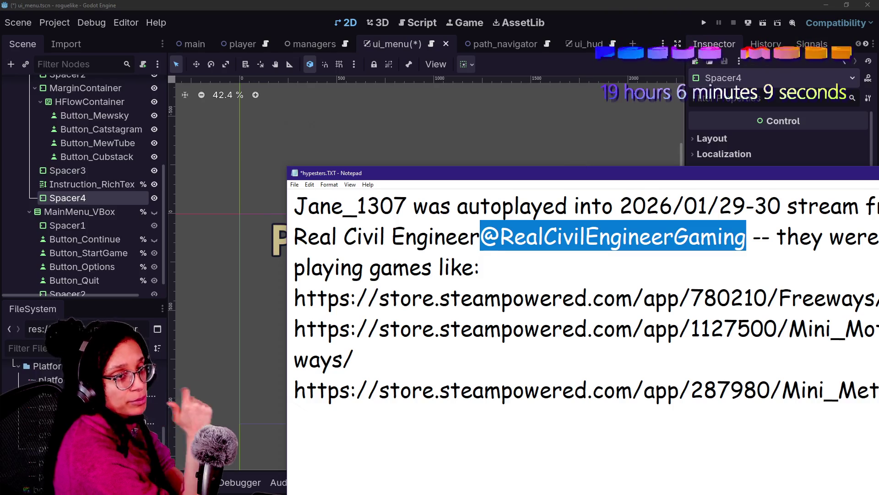
pyautogui.moveTo(627, 178)
pyautogui.mouseDown()
pyautogui.moveTo(477, 148)
pyautogui.moveTo(509, 118)
pyautogui.mouseUp()
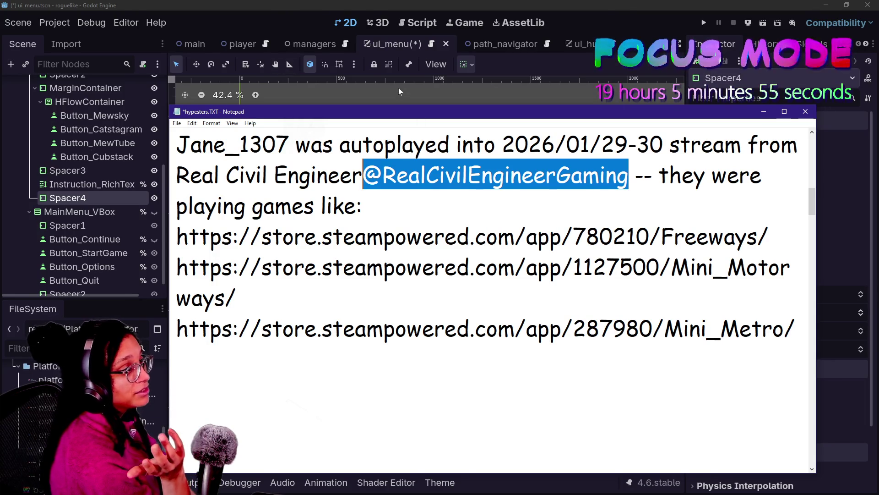
pyautogui.click(281, 5)
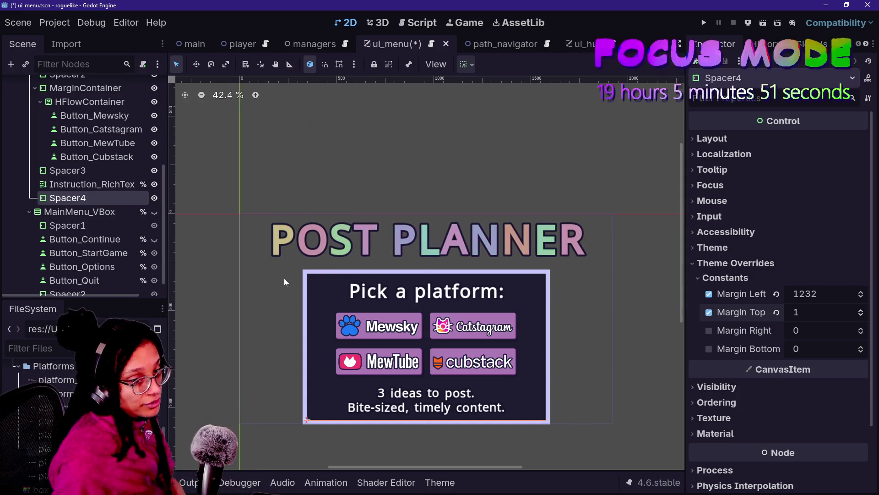
# Select Instruction_RichText2 and save the ui_menu scene
pyautogui.click(96, 188)
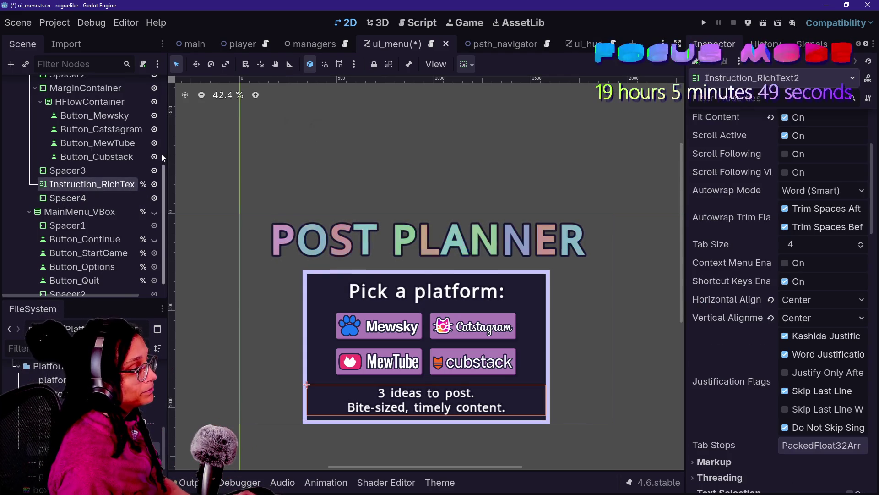
pyautogui.hotkey('ctrl', 's')
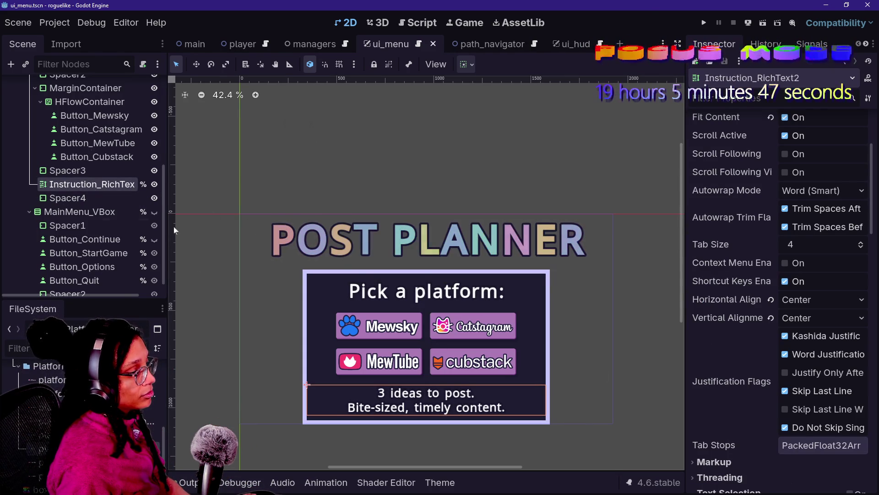
pyautogui.click(94, 143)
pyautogui.click(69, 197)
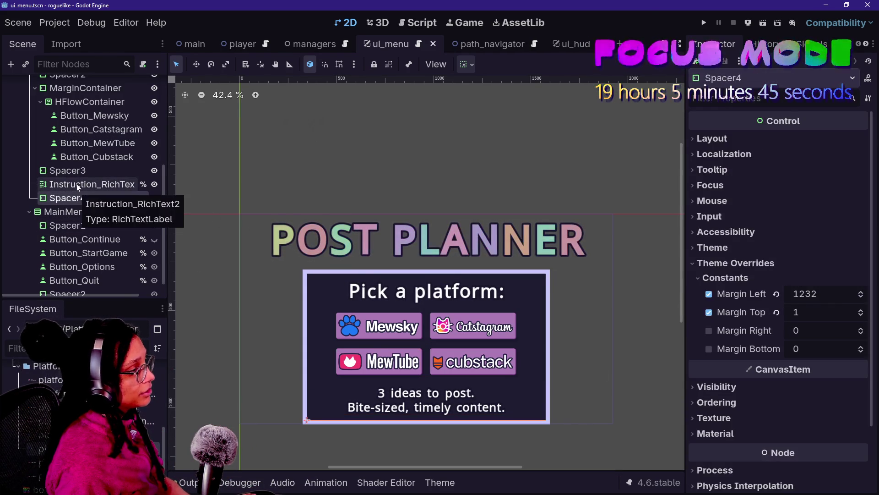
pyautogui.click(77, 184)
# Begin renaming Instruction_RichText2 from its context menu, then cancel and keep the original name
pyautogui.rightClick(109, 184)
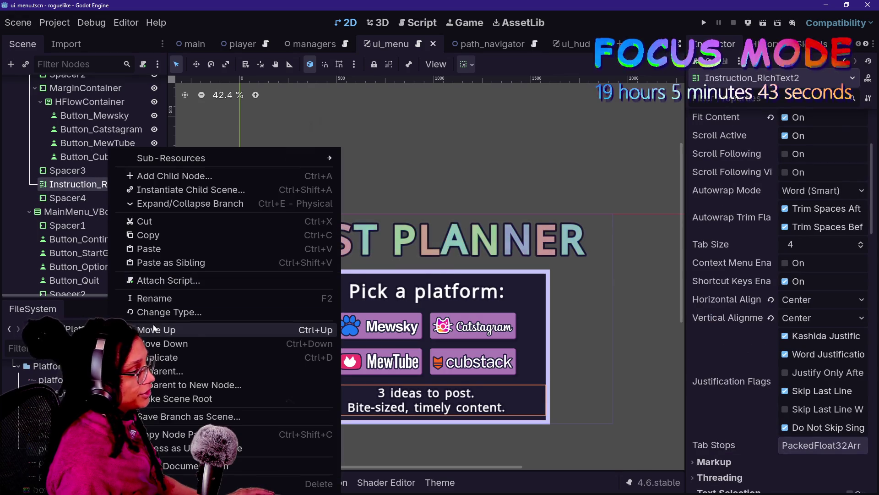
pyautogui.click(168, 299)
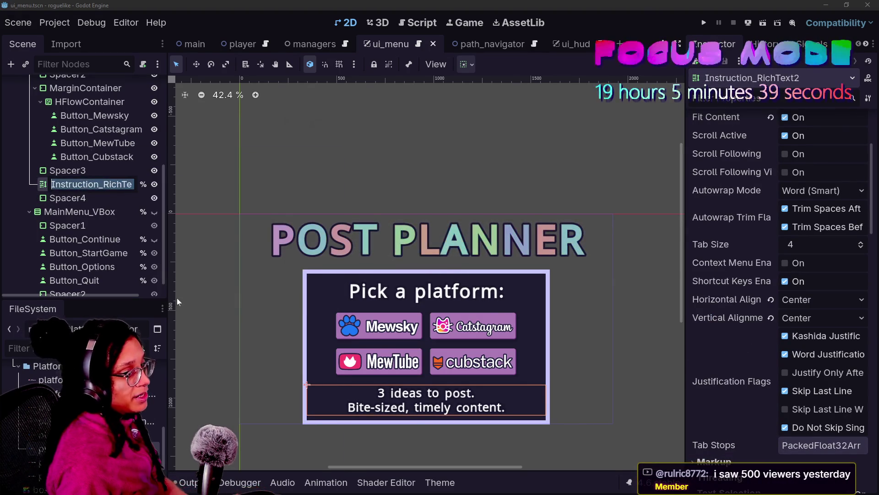
pyautogui.press('Left')
pyautogui.press('Right')
pyautogui.press('Right')
pyautogui.press('Right')
pyautogui.press('Right')
pyautogui.press('Right')
pyautogui.hotkey('shift', 'Right')
pyautogui.hotkey('shift', 'Right')
pyautogui.hotkey('shift', 'Right')
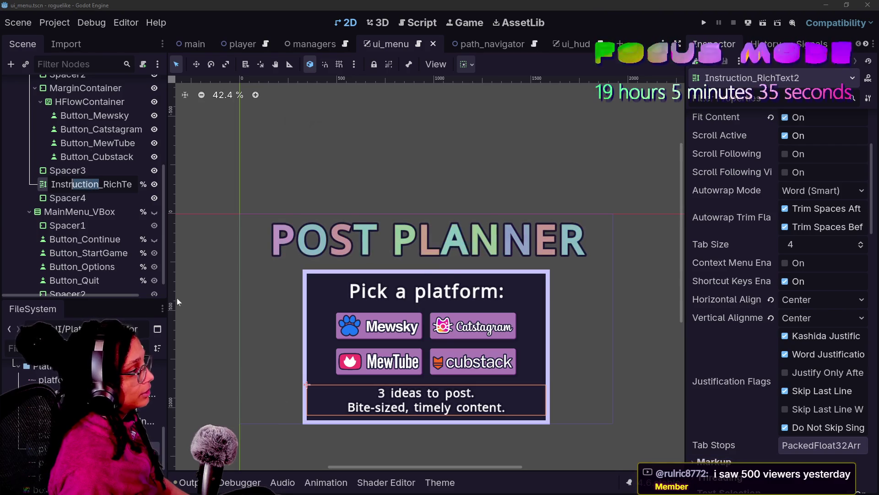
pyautogui.hotkey('shift', 'Home')
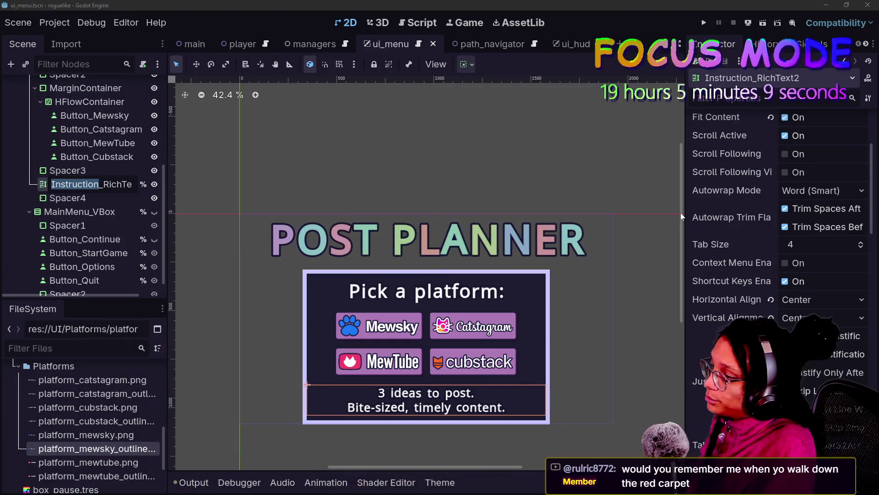
pyautogui.press('Return')
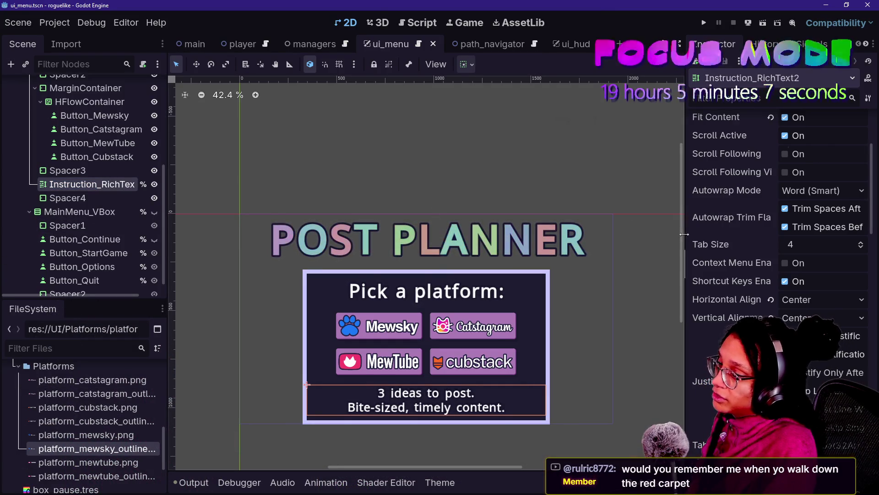
pyautogui.scroll(-3, 678, 250)
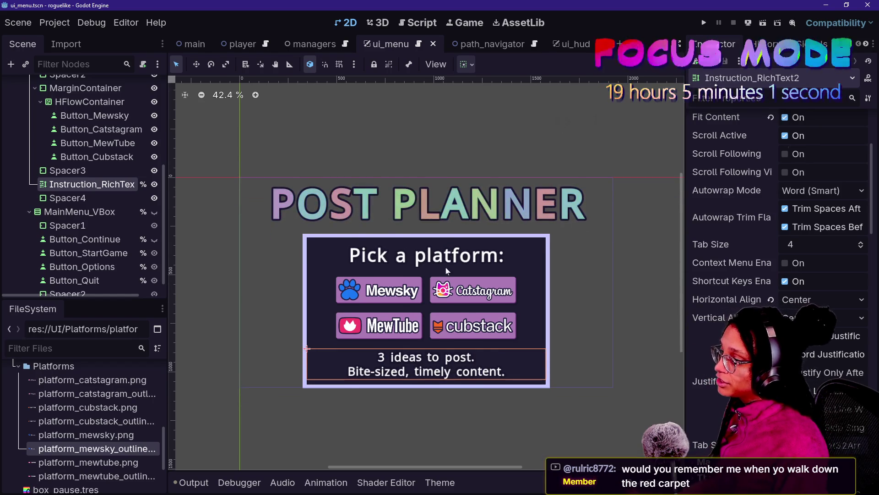
# Edit the Instruction_RichText2 node name, trimming it down to _RichText
pyautogui.scroll(4, 447, 267)
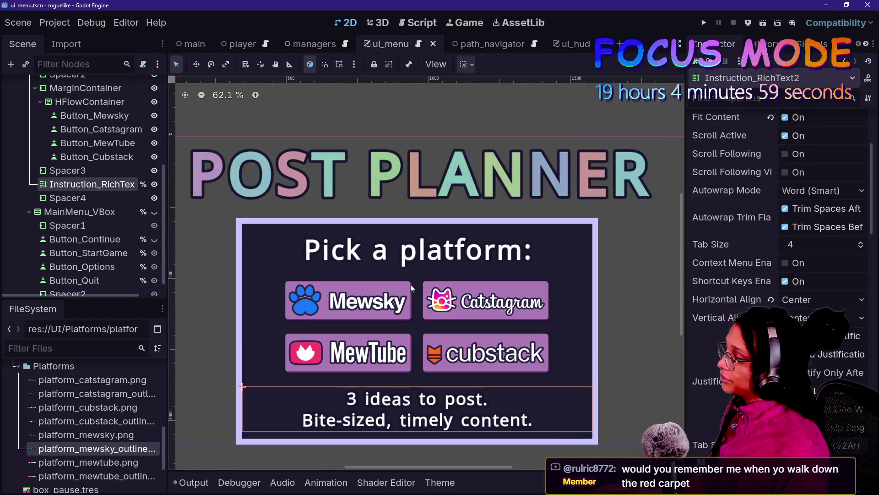
pyautogui.click(64, 197)
pyautogui.doubleClick(59, 184)
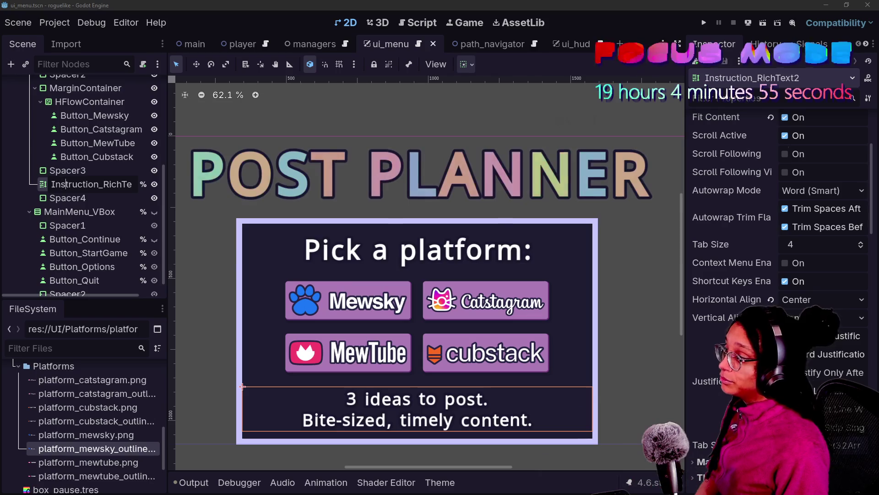
pyautogui.press('BackSpace')
pyautogui.press('BackSpace')
pyautogui.press('BackSpace')
pyautogui.press('BackSpace')
pyautogui.press('BackSpace')
pyautogui.press('BackSpace')
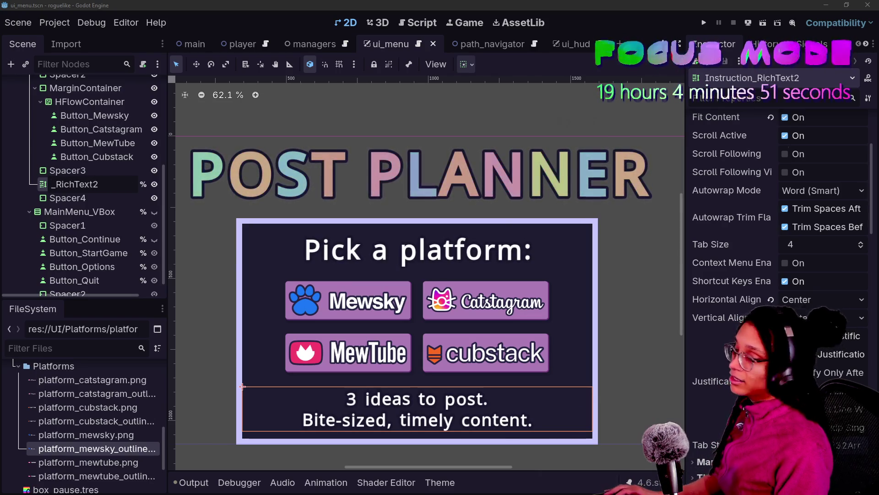
pyautogui.press('Delete')
pyautogui.press('End')
pyautogui.press('BackSpace')
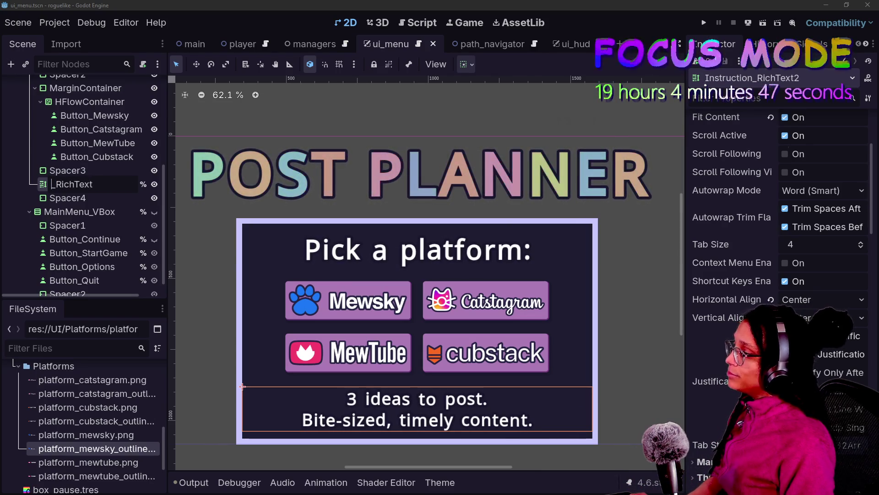
pyautogui.write('_')
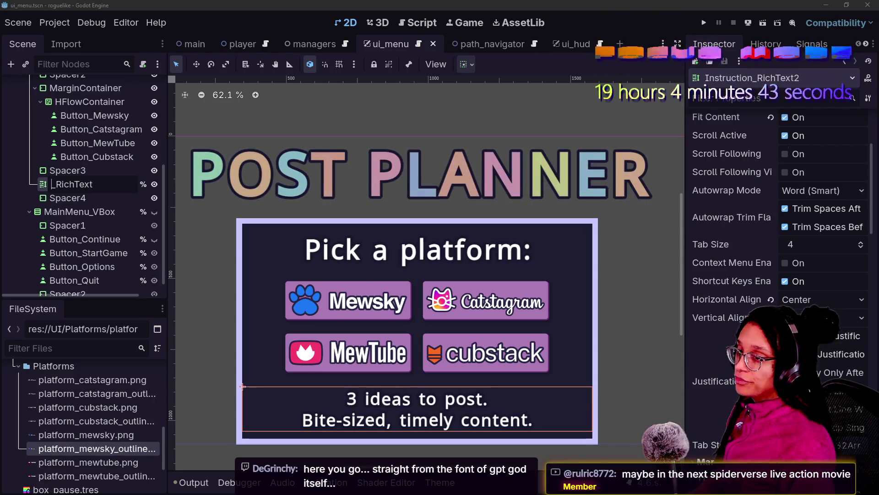
pyautogui.press('BackSpace')
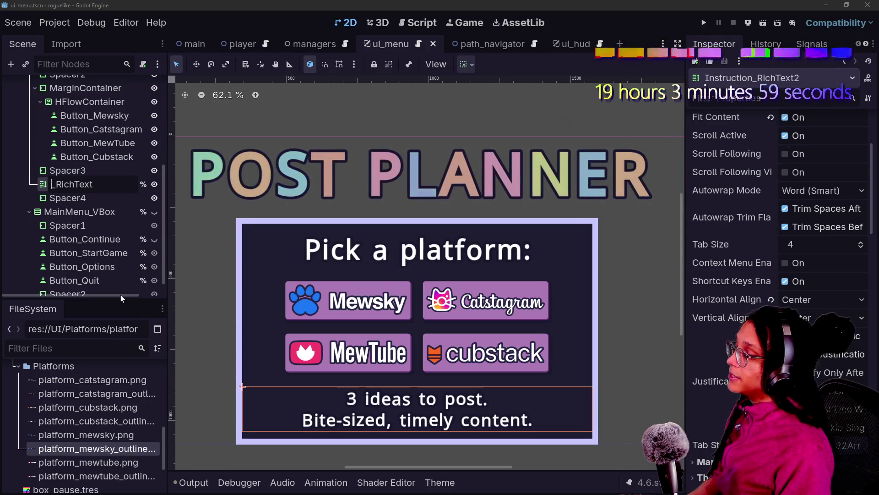
# Add the prefix Details so the node is named Details_RichText
pyautogui.write('Details')
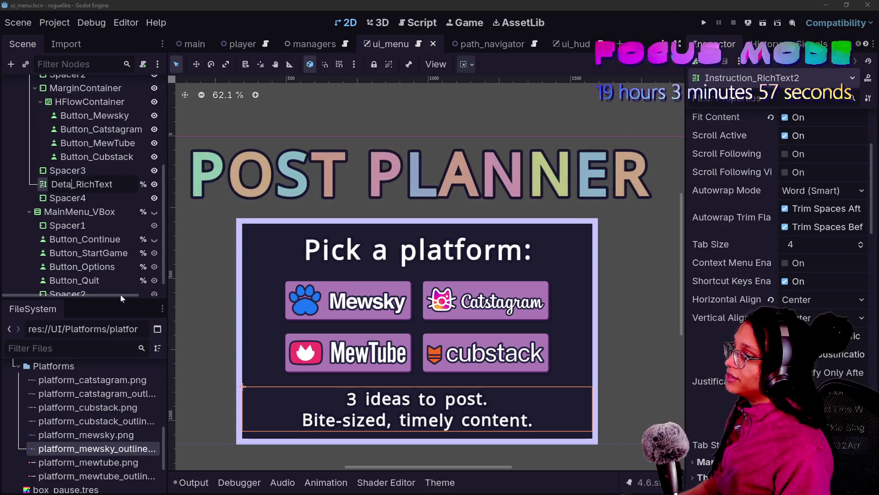
pyautogui.press('BackSpace')
pyautogui.press('BackSpace')
pyautogui.press('BackSpace')
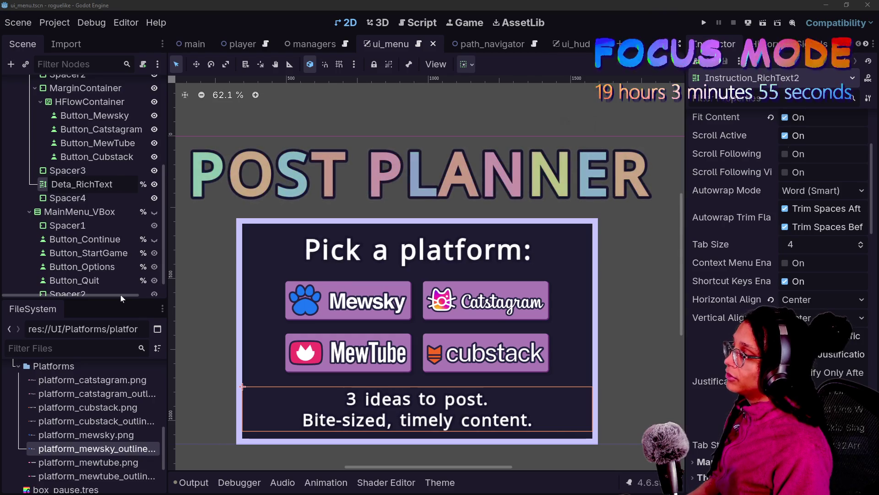
pyautogui.write('Explai')
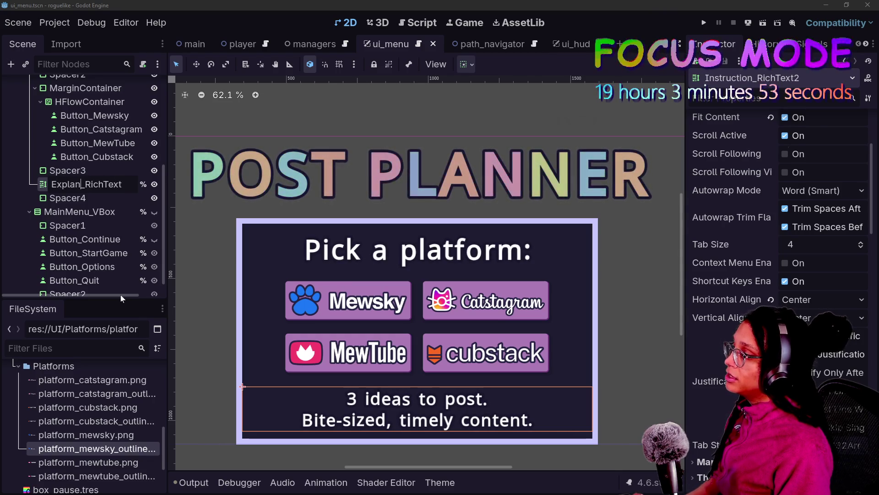
pyautogui.press('BackSpace')
pyautogui.press('BackSpace')
pyautogui.press('BackSpace')
pyautogui.write('Details')
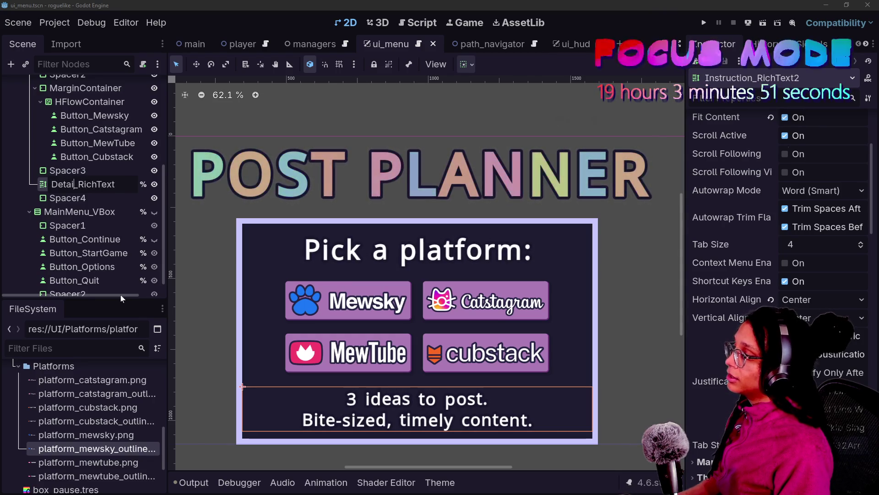
pyautogui.press('Escape')
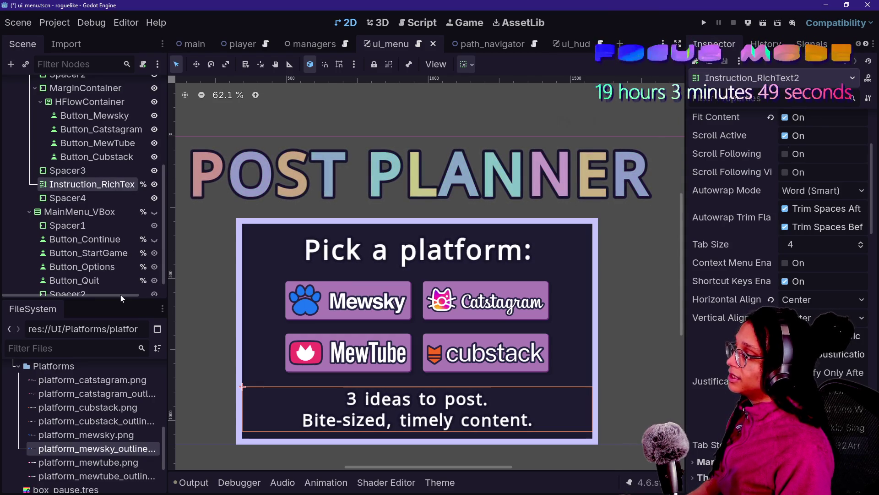
pyautogui.click(81, 200)
pyautogui.press('Up')
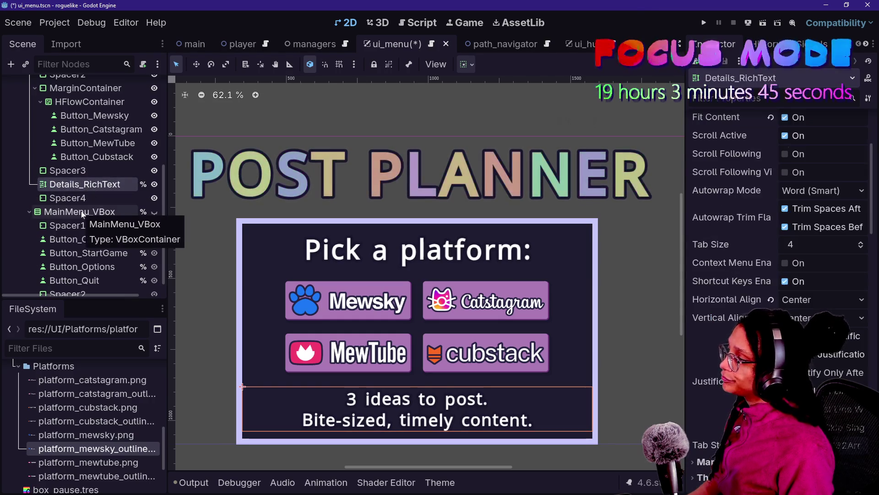
pyautogui.scroll(3, 82, 212)
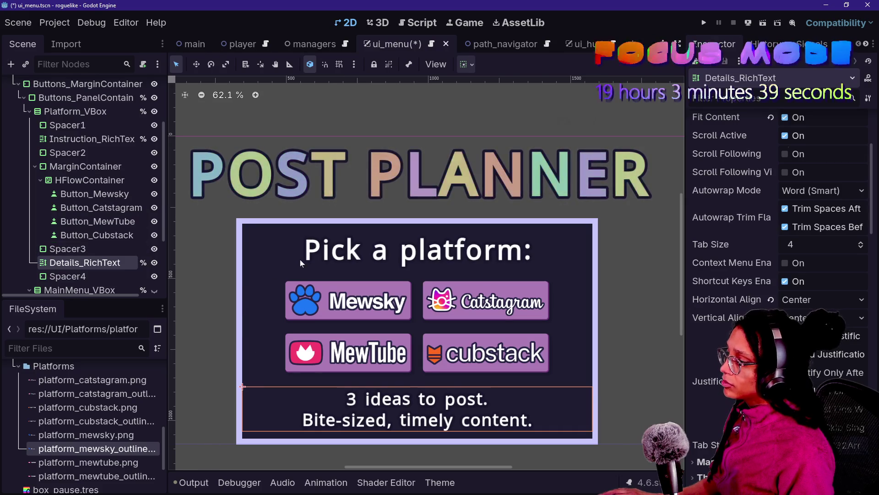
# Select the Details_RichText node, leaving its name unchanged
pyautogui.click(89, 206)
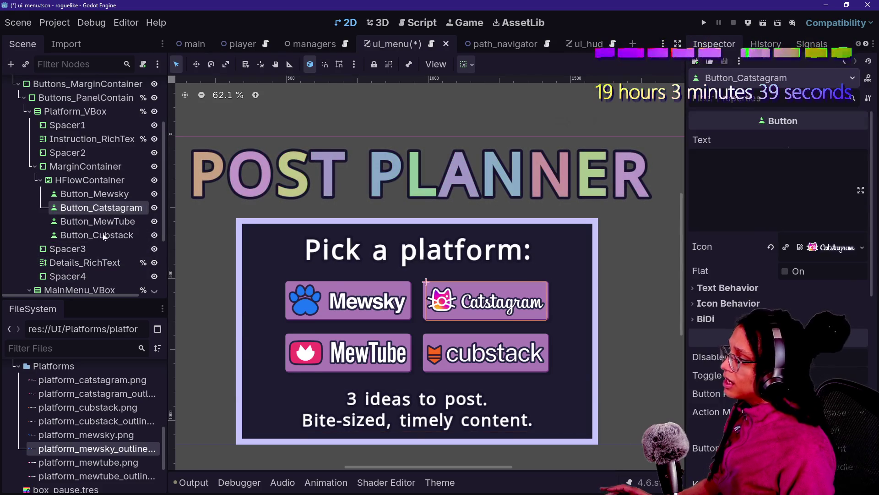
pyautogui.click(94, 194)
pyautogui.keyDown('shift'); pyautogui.click(99, 235); pyautogui.keyUp('shift')
pyautogui.rightClick(101, 231)
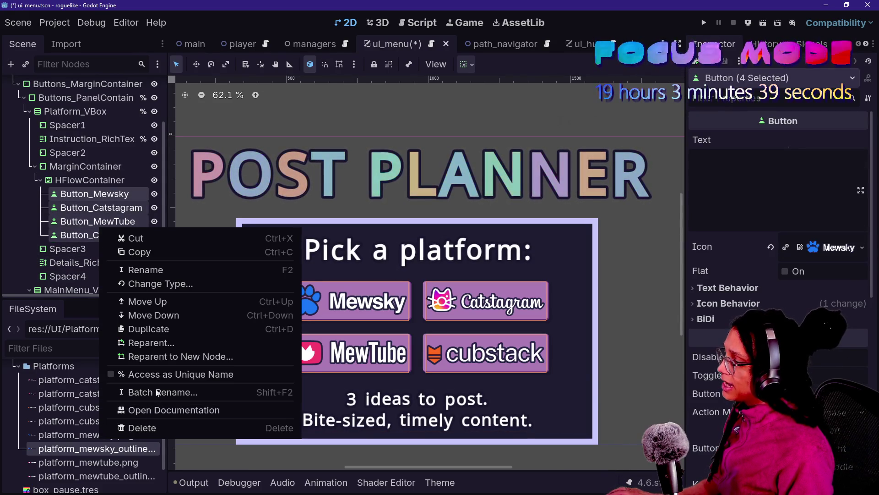
pyautogui.click(172, 310)
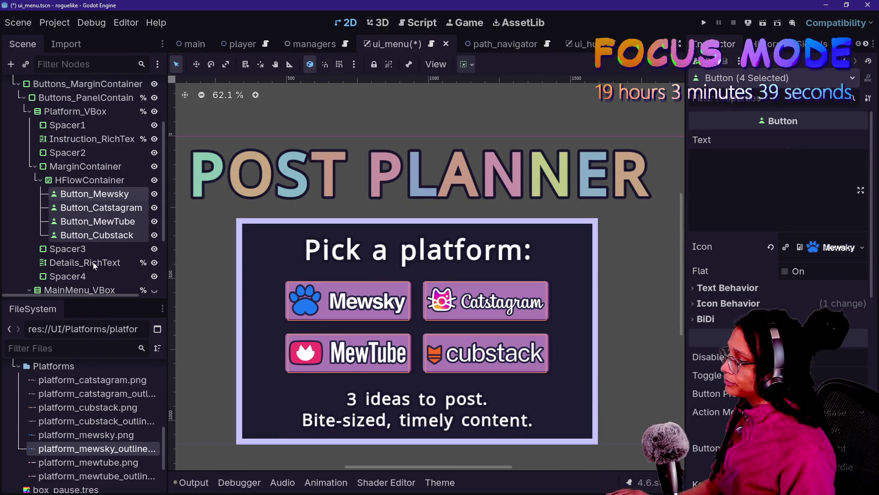
pyautogui.click(106, 222)
pyautogui.click(117, 265)
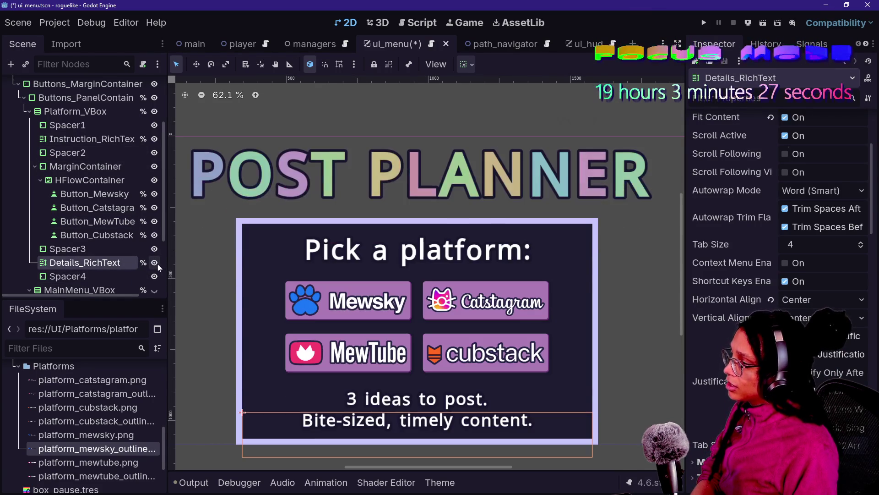
pyautogui.press('F2')
pyautogui.scroll(3, 710, 233)
pyautogui.press('Escape')
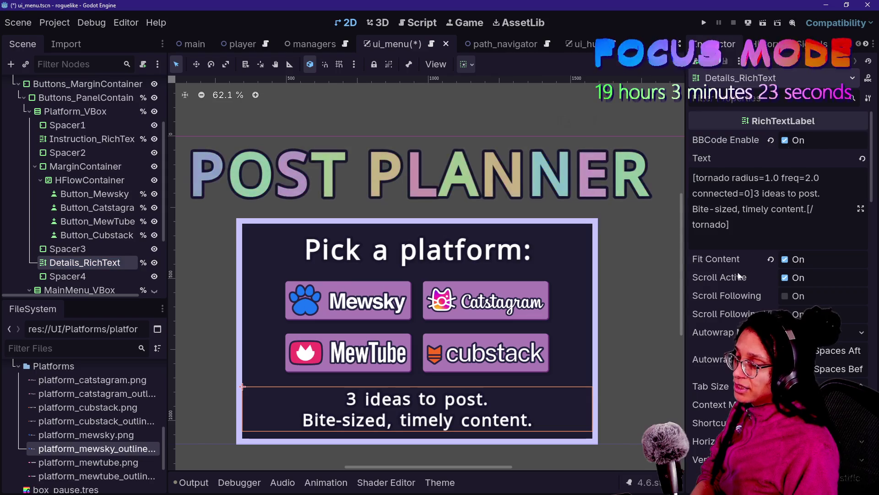
pyautogui.scroll(-10, 738, 274)
pyautogui.scroll(-8, 713, 306)
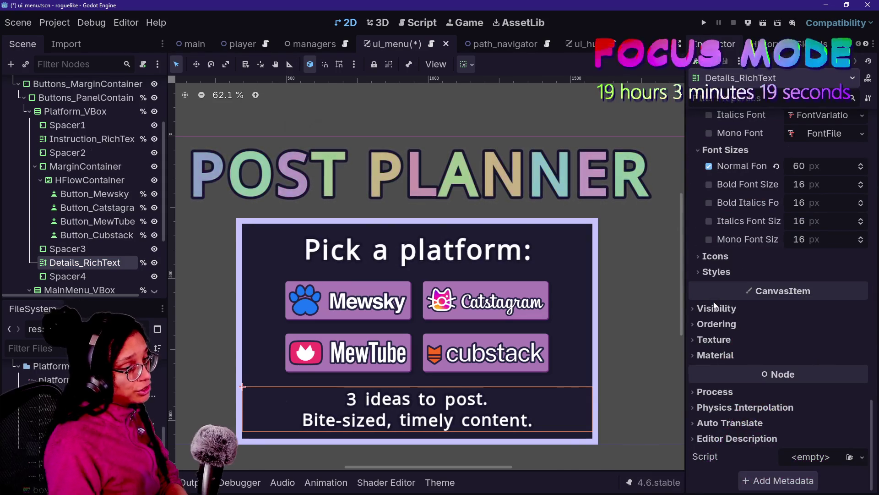
# Set Details_RichText's Visibility Modulate alpha to 0 so the text is fully transparent
pyautogui.click(713, 307)
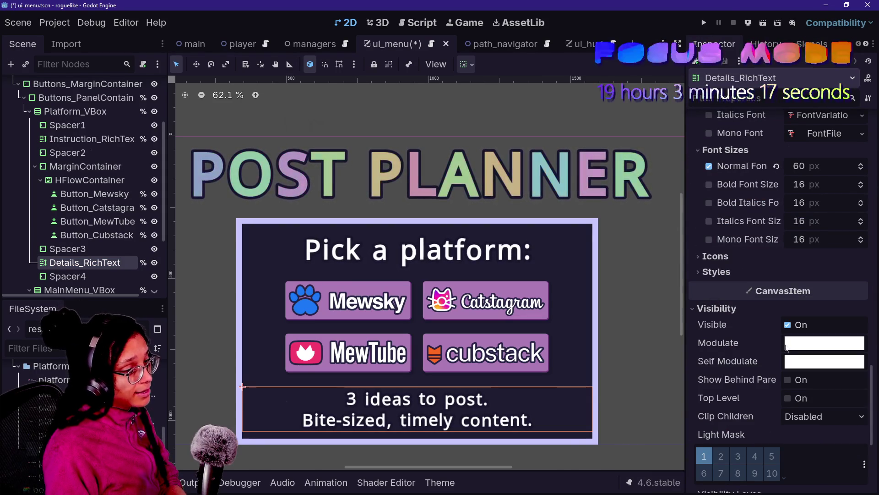
pyautogui.click(786, 349)
pyautogui.click(812, 388)
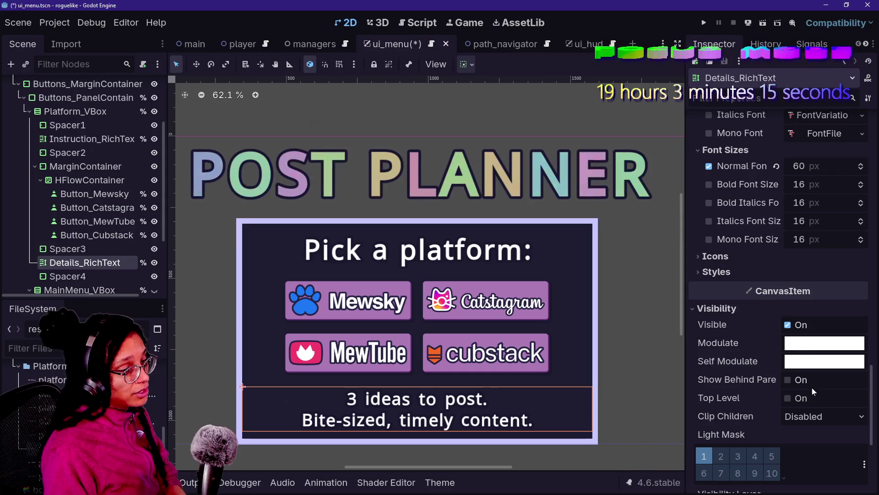
pyautogui.click(824, 342)
pyautogui.click(804, 257)
pyautogui.moveTo(802, 266); pyautogui.dragTo(660, 278)
pyautogui.click(735, 385)
# Open the ui_menu.gd script with the code editor expanded to full width
pyautogui.click(36, 210)
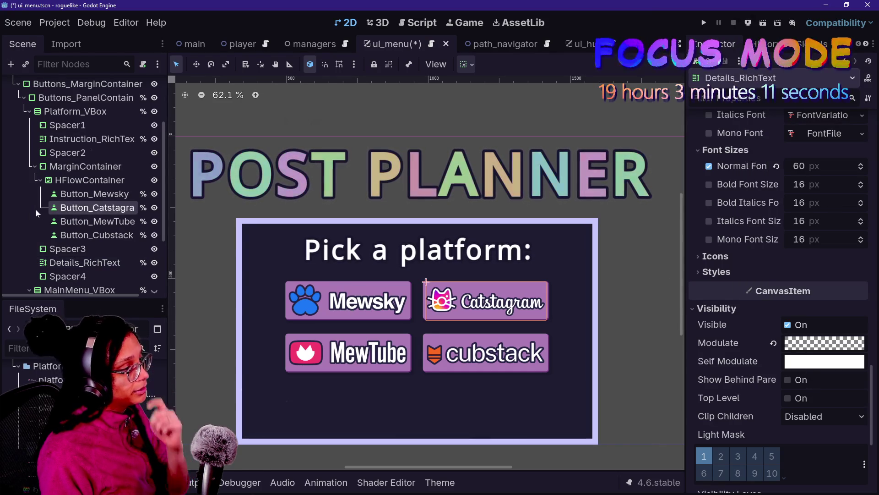
pyautogui.click(85, 166)
pyautogui.click(67, 153)
pyautogui.click(97, 235)
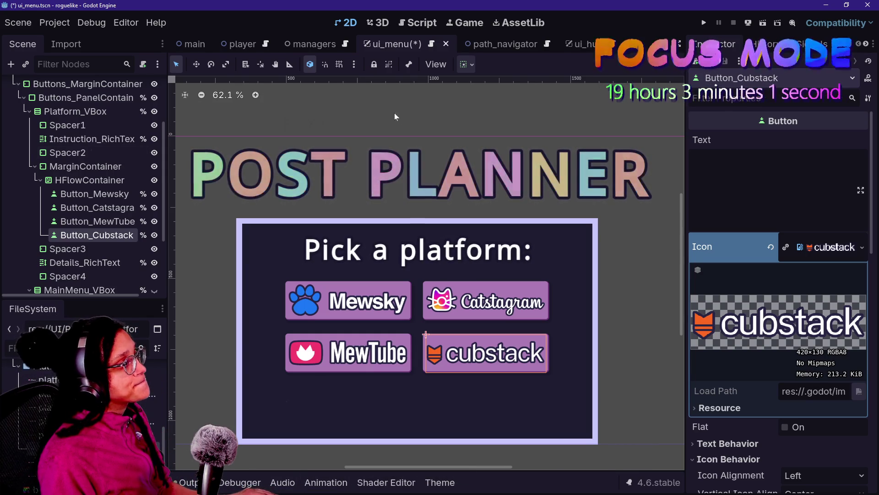
pyautogui.click(418, 23)
pyautogui.hotkey('ctrl', 'shift', 'F11')
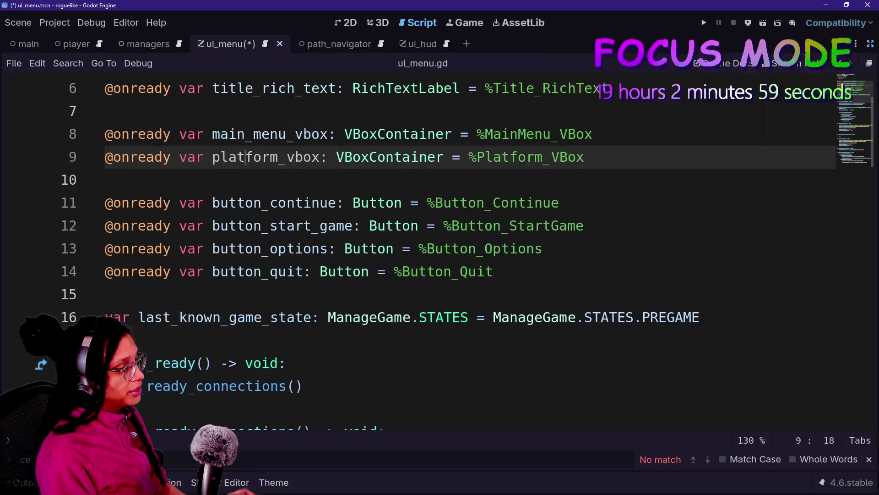
# Delete the pass statement on line 45 of ui_menu.gd
pyautogui.rightClick(419, 224)
pyautogui.click(419, 224)
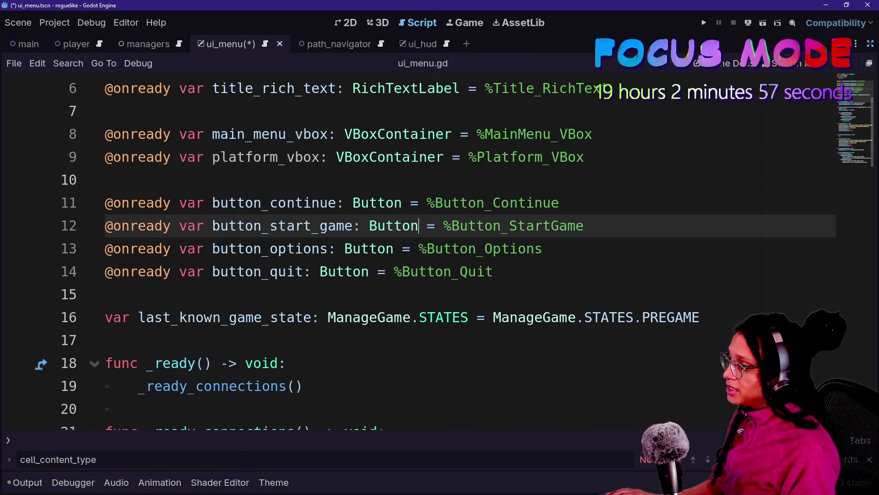
pyautogui.scroll(-8, 420, 224)
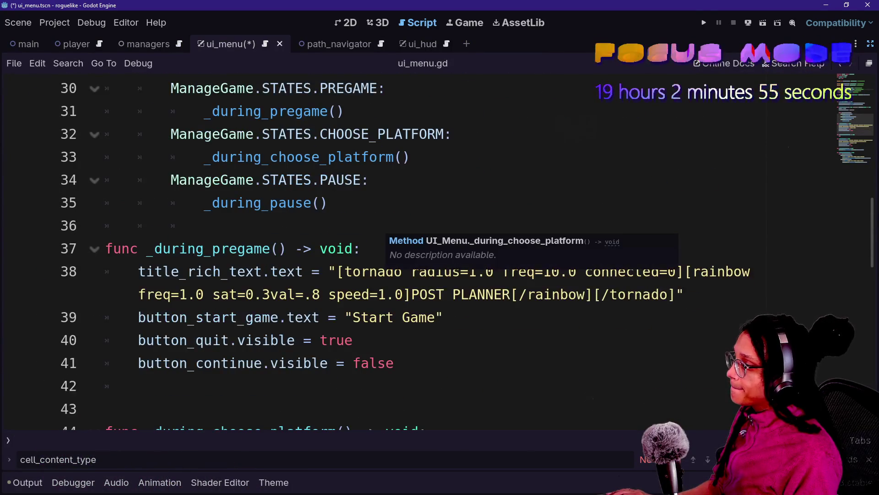
pyautogui.scroll(-4, 389, 224)
pyautogui.click(389, 203)
pyautogui.click(170, 180)
pyautogui.press('BackSpace')
pyautogui.press('BackSpace')
pyautogui.press('BackSpace')
pyautogui.scroll(14, 412, 252)
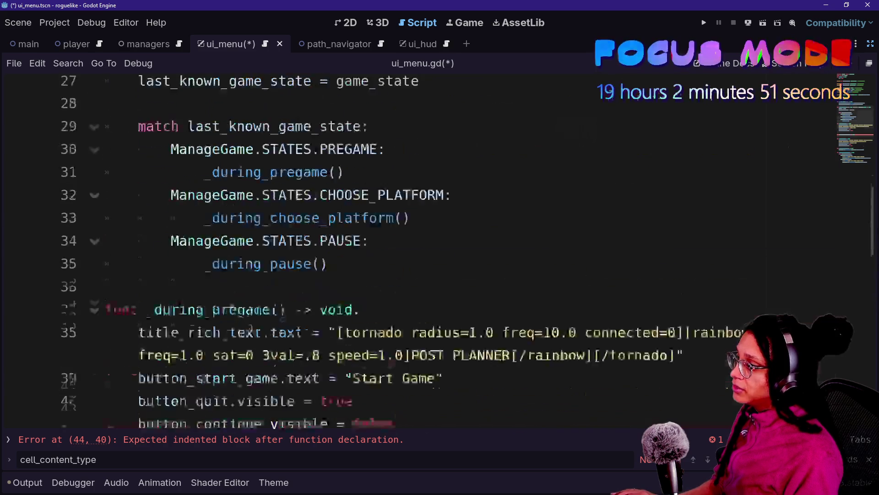
pyautogui.hotkey('ctrl', 'shift', 'F11')
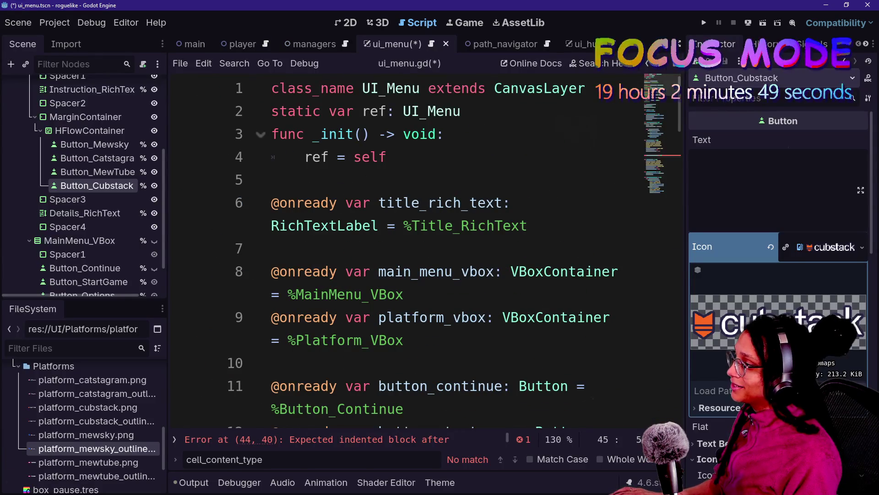
pyautogui.keyDown('shift'); pyautogui.click(95, 145); pyautogui.keyUp('shift')
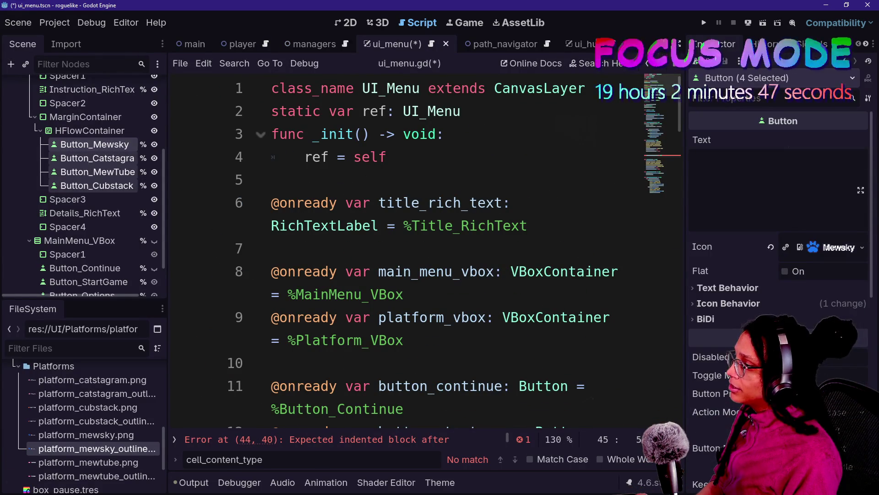
pyautogui.scroll(-1, 412, 252)
pyautogui.scroll(-1, 412, 252)
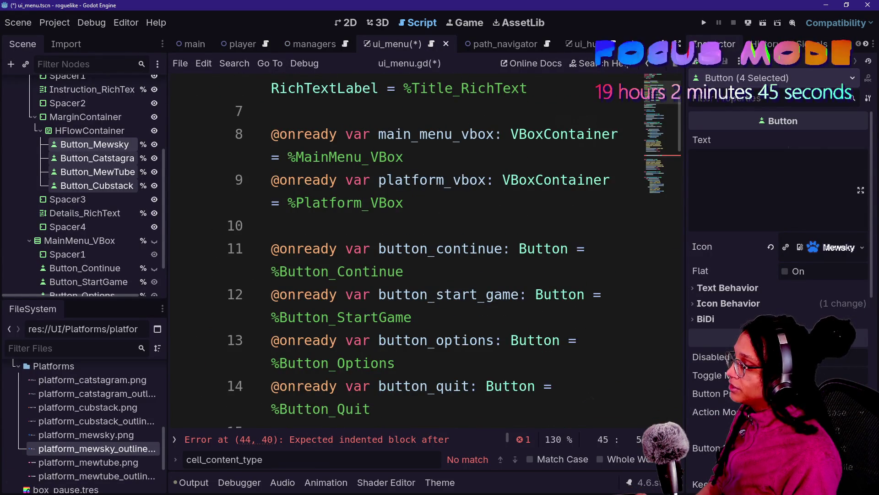
pyautogui.scroll(-2, 412, 252)
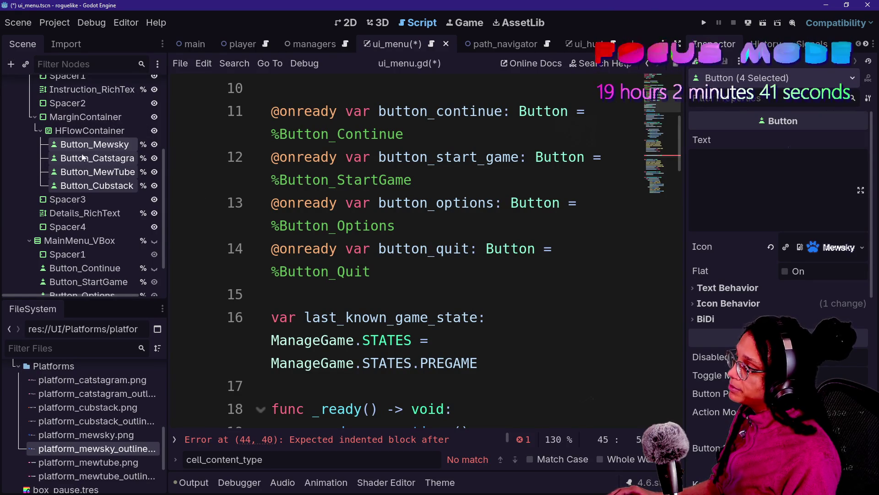
pyautogui.moveTo(83, 157); pyautogui.dragTo(275, 294)
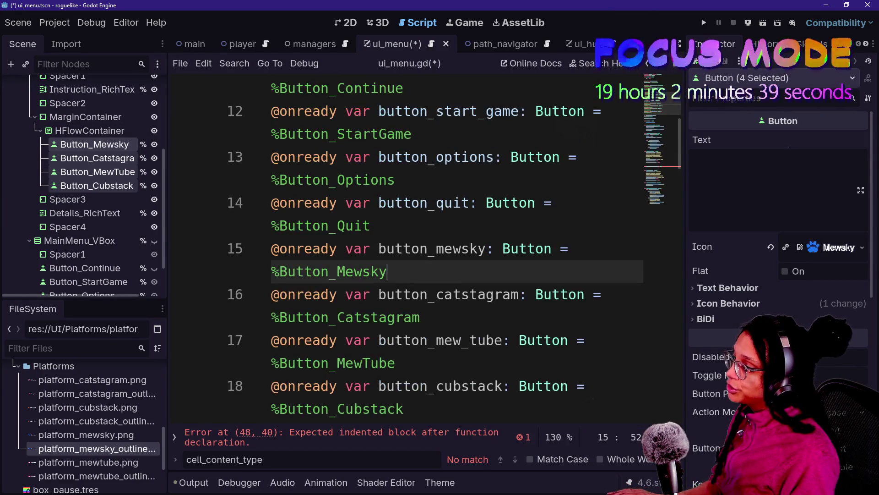
pyautogui.press('Return')
pyautogui.hotkey('ctrl', 'shift', 'F11')
# Tidy the blank lines so the button variables stay grouped together
pyautogui.click(237, 316)
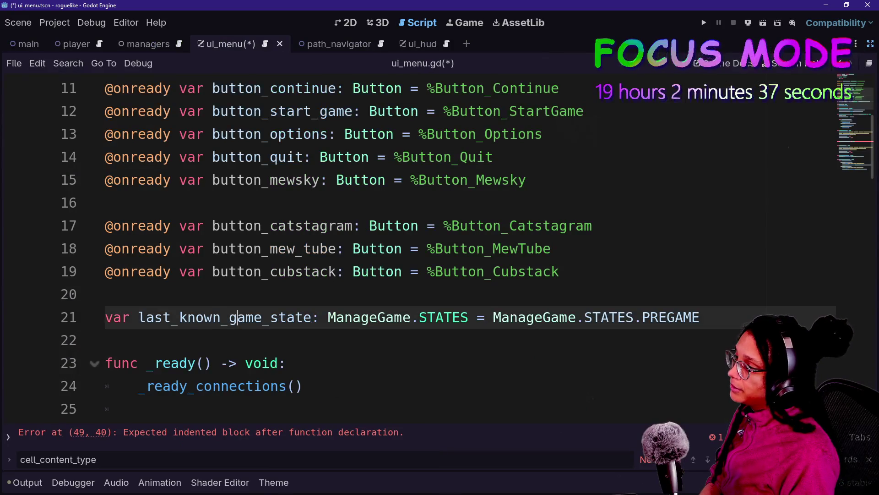
pyautogui.scroll(2, 412, 247)
pyautogui.click(110, 340)
pyautogui.press('BackSpace')
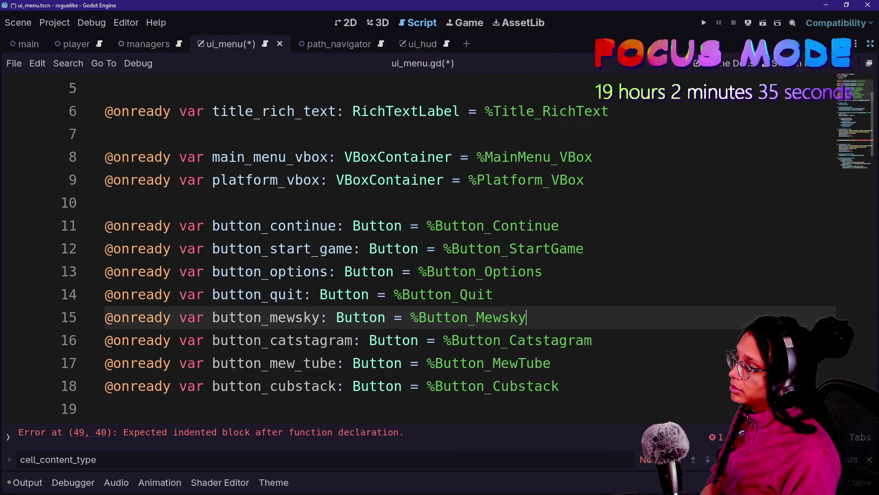
pyautogui.press('Up')
pyautogui.press('Return')
pyautogui.hotkey('ctrl', 'shift', 'F11')
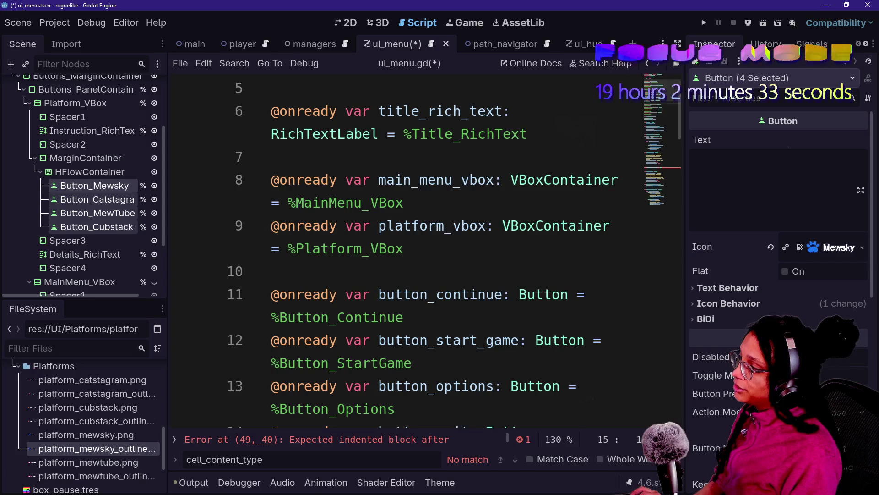
pyautogui.click(76, 173)
pyautogui.click(87, 200)
pyautogui.scroll(-3, 87, 206)
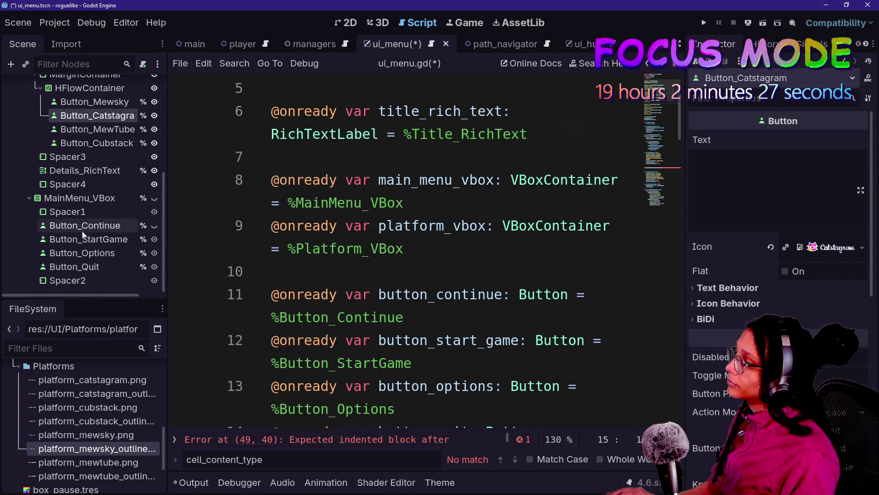
pyautogui.click(100, 171)
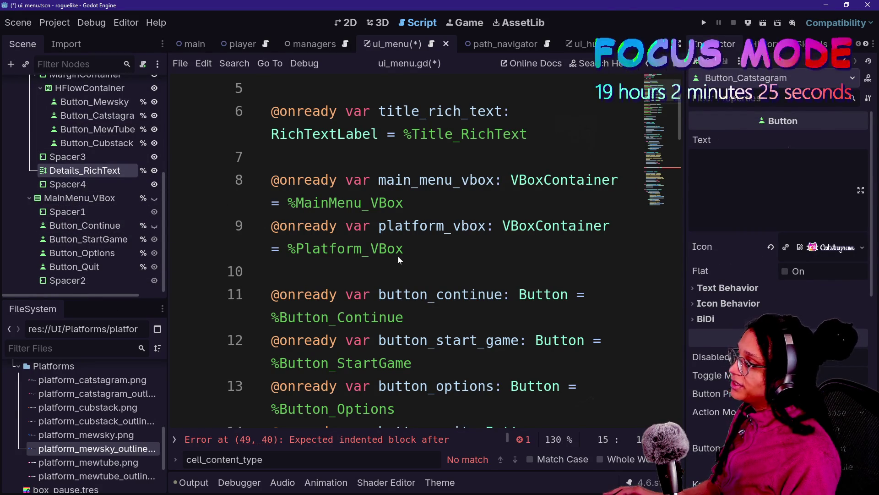
pyautogui.scroll(-1, 398, 257)
pyautogui.scroll(2, 398, 257)
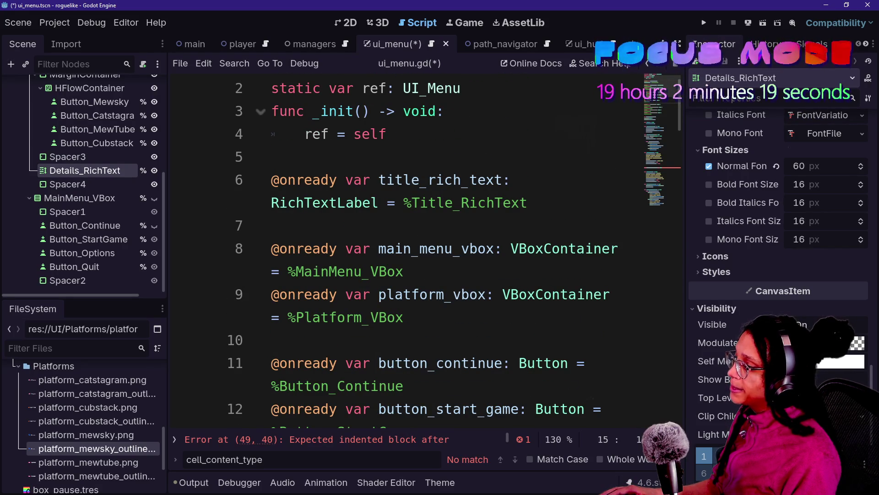
pyautogui.scroll(2, 94, 180)
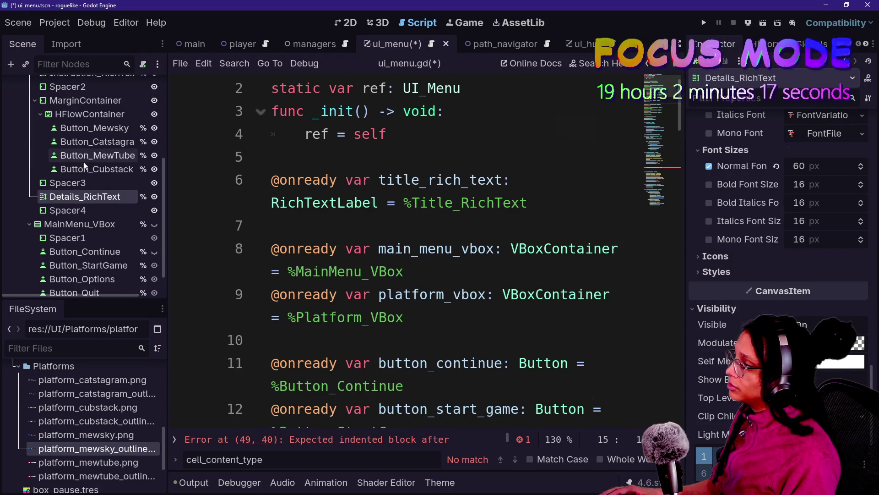
pyautogui.scroll(4, 94, 163)
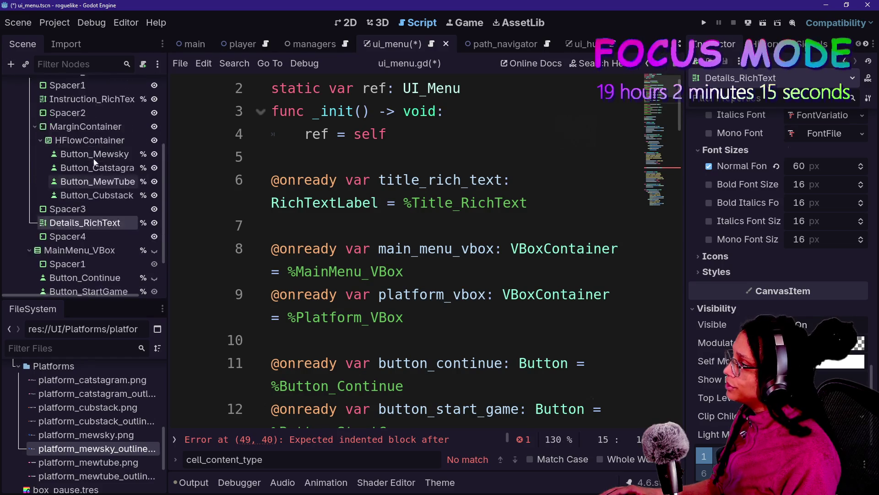
pyautogui.moveTo(92, 150)
pyautogui.mouseDown()
pyautogui.moveTo(440, 298)
pyautogui.moveTo(440, 341)
pyautogui.mouseUp()
pyautogui.press('Return')
# Review the declarations, trying small edits to instruction_rich_text and below button_quit, then undo them
pyautogui.scroll(-2, 440, 247)
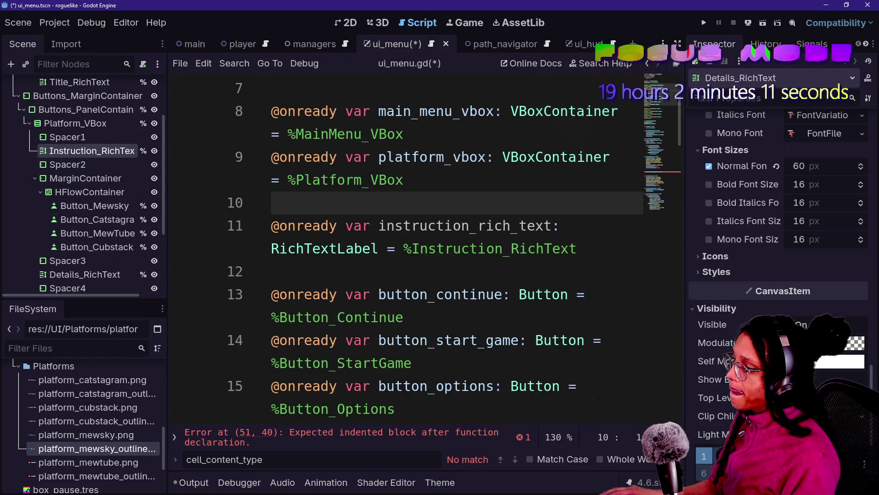
pyautogui.click(519, 226)
pyautogui.press('BackSpace')
pyautogui.click(403, 294)
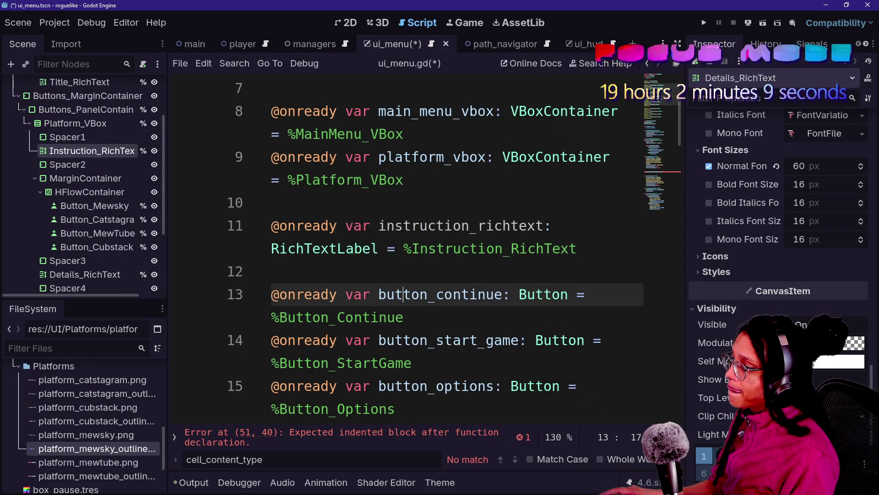
pyautogui.scroll(-2, 440, 247)
pyautogui.scroll(5, 439, 247)
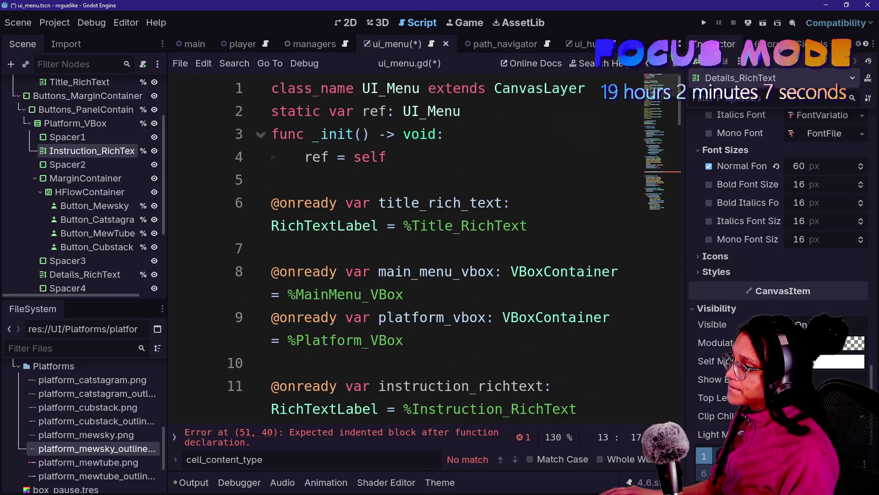
pyautogui.scroll(-1, 439, 248)
pyautogui.hotkey('ctrl', 'z')
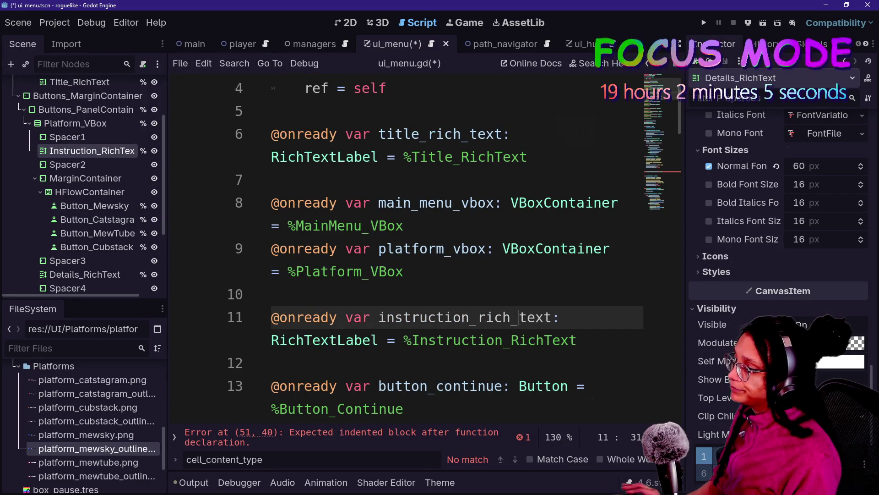
pyautogui.scroll(-3, 439, 248)
pyautogui.click(370, 340)
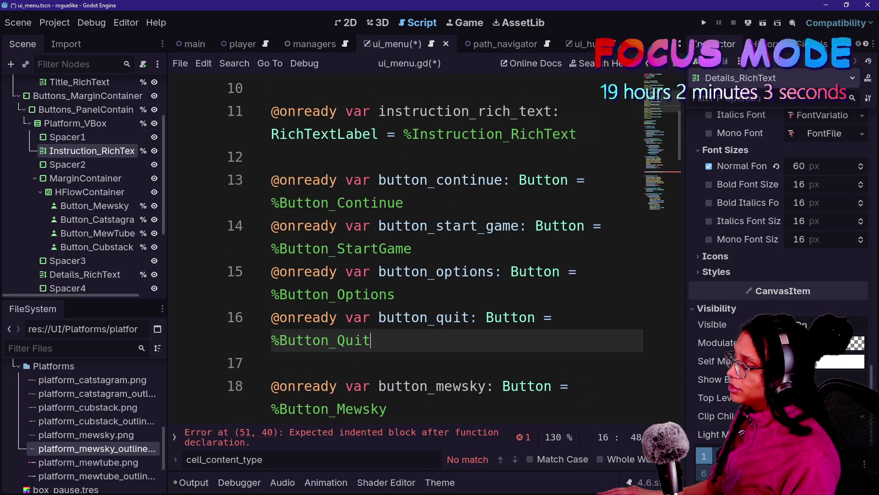
pyautogui.press('Return')
pyautogui.press('BackSpace')
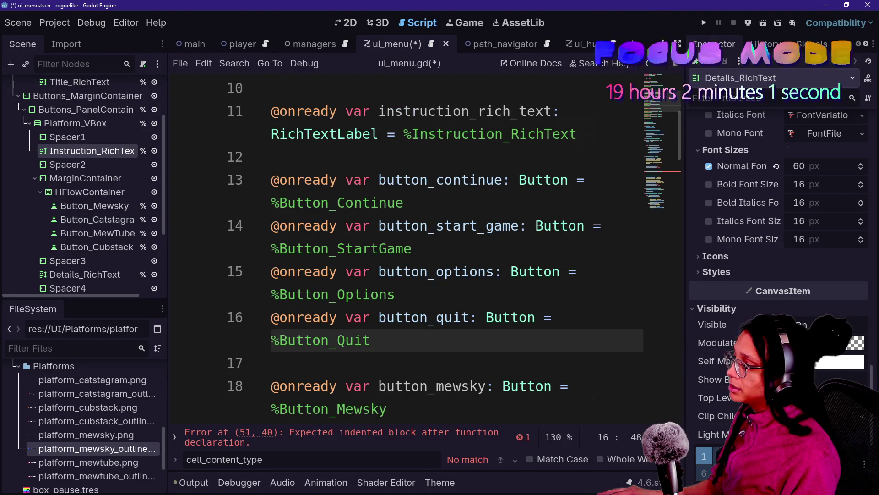
# Delete the instruction_rich_text declaration, then undo the deletion
pyautogui.scroll(-2, 440, 247)
pyautogui.scroll(3, 440, 248)
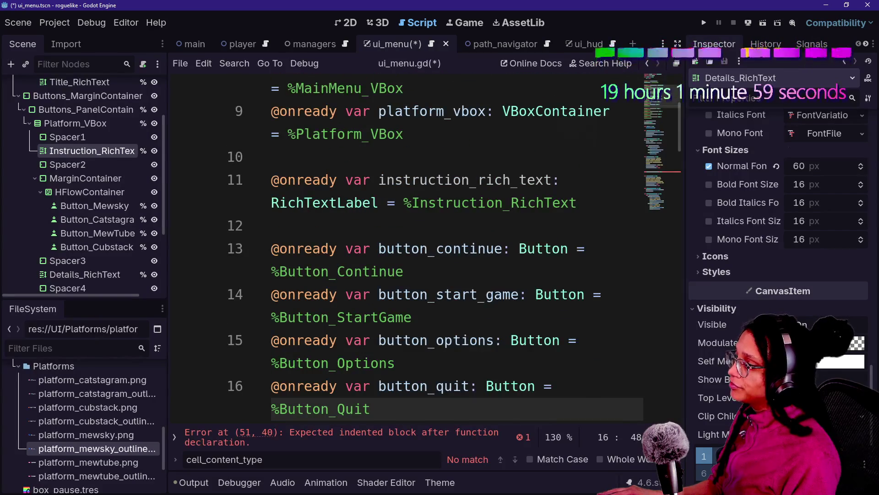
pyautogui.moveTo(577, 203); pyautogui.dragTo(404, 133)
pyautogui.press('BackSpace')
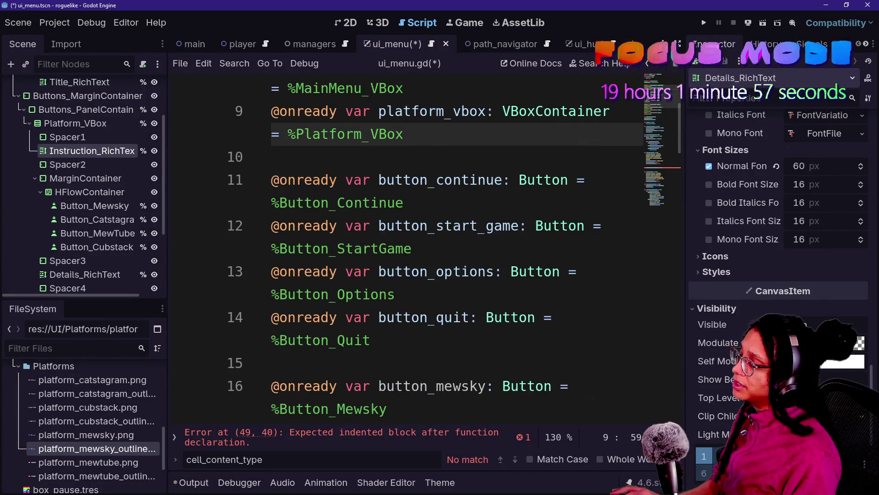
pyautogui.scroll(-1, 440, 247)
pyautogui.scroll(-2, 412, 248)
pyautogui.scroll(3, 412, 247)
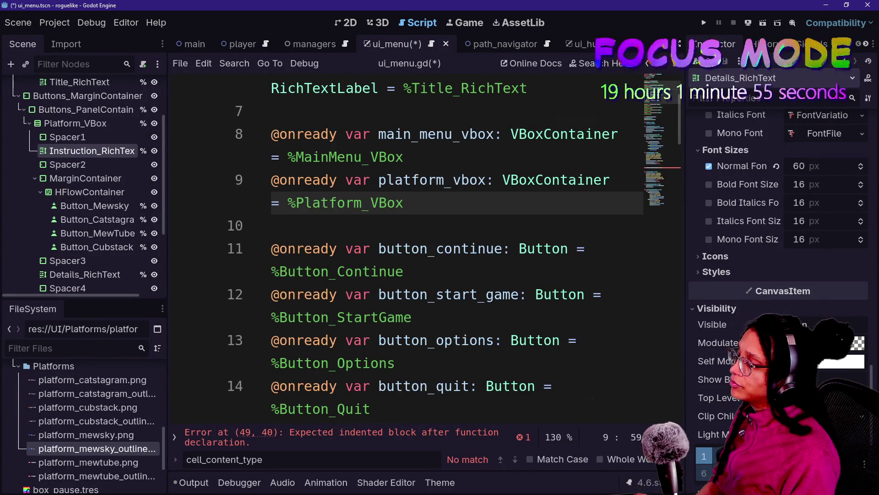
pyautogui.hotkey('ctrl', 'z')
# Cut the platform_vbox and instruction_rich_text declarations and paste them below button_quit
pyautogui.moveTo(577, 271)
pyautogui.mouseDown()
pyautogui.moveTo(502, 180)
pyautogui.moveTo(404, 157)
pyautogui.mouseUp()
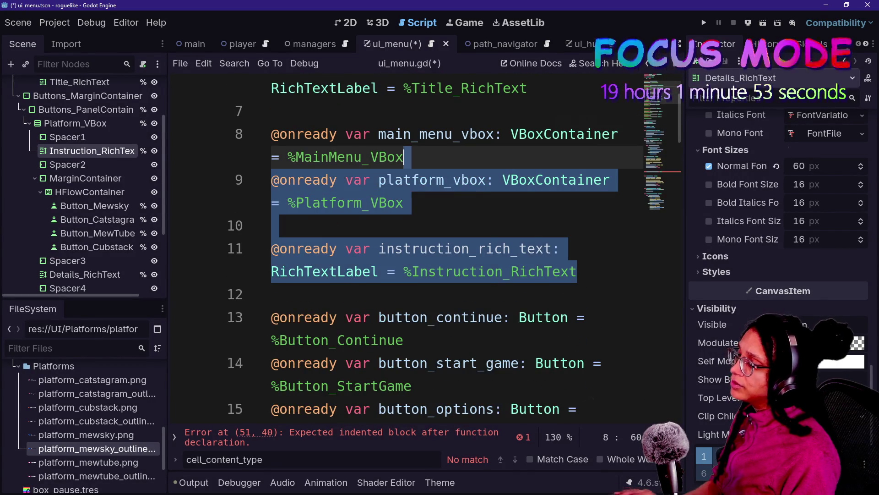
pyautogui.press('BackSpace')
pyautogui.scroll(-5, 412, 248)
pyautogui.scroll(3, 412, 247)
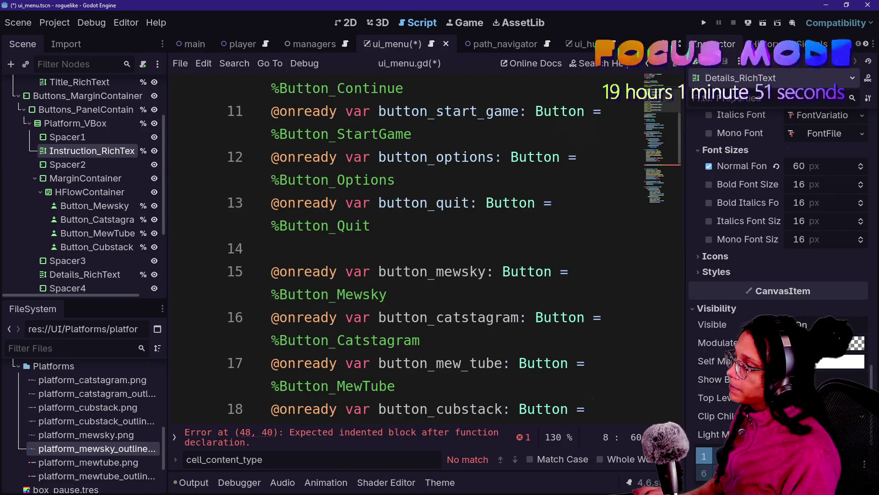
pyautogui.click(321, 249)
pyautogui.write('@onready var platform_vbox: VBoxContainer = %Platform_VBox  @onready var instruction_rich_text: RichTextLabel = %Instruction_RichText')
# Remove the blank line between the moved declarations and leave an empty line after them
pyautogui.click(403, 294)
pyautogui.press('Down')
pyautogui.press('Down')
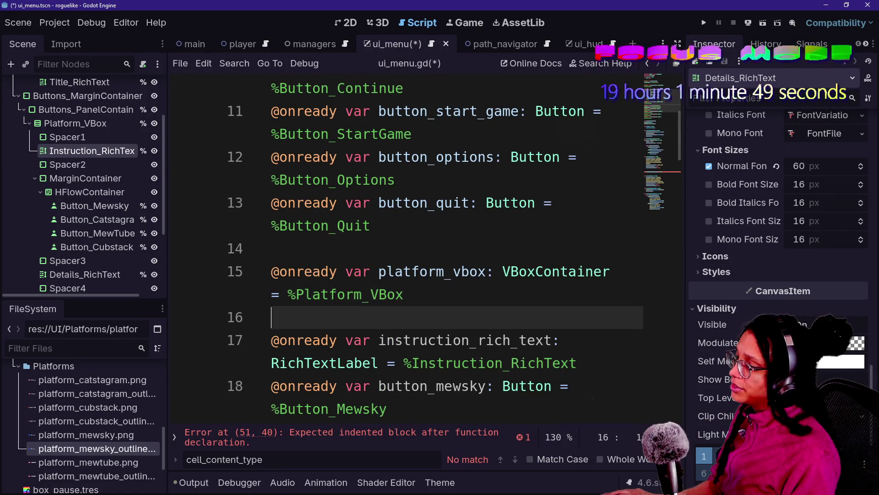
pyautogui.press('Return')
pyautogui.press('Up')
pyautogui.press('Up')
pyautogui.press('Up')
pyautogui.press('Down')
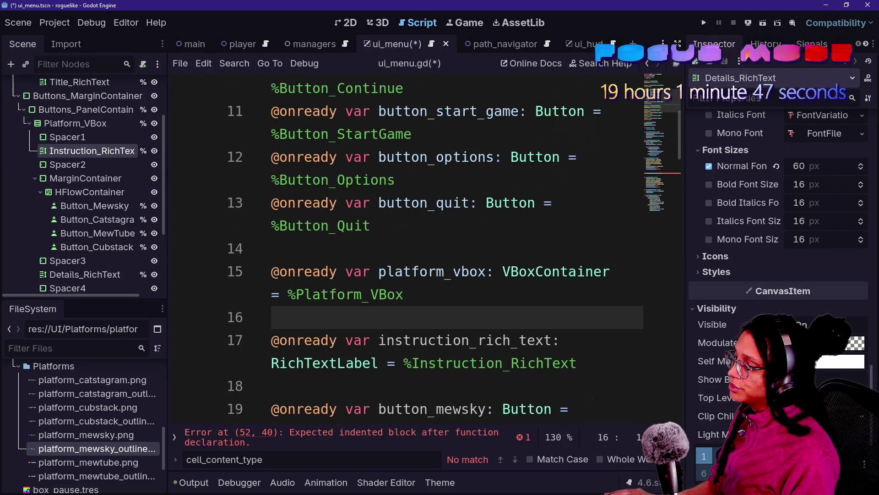
pyautogui.press('BackSpace')
pyautogui.press('Down')
pyautogui.press('Down')
pyautogui.press('Down')
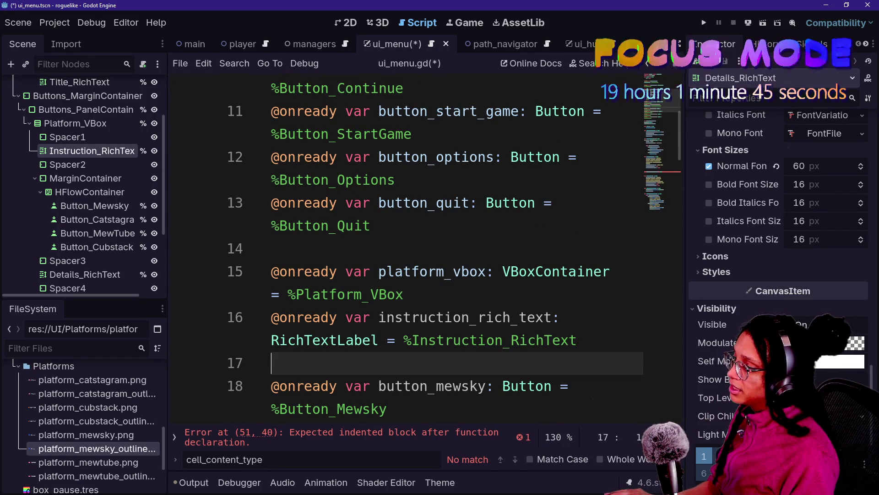
# Add an empty line above the main_menu_vbox declaration
pyautogui.moveTo(392, 272); pyautogui.dragTo(535, 386)
pyautogui.click(535, 385)
pyautogui.scroll(3, 413, 248)
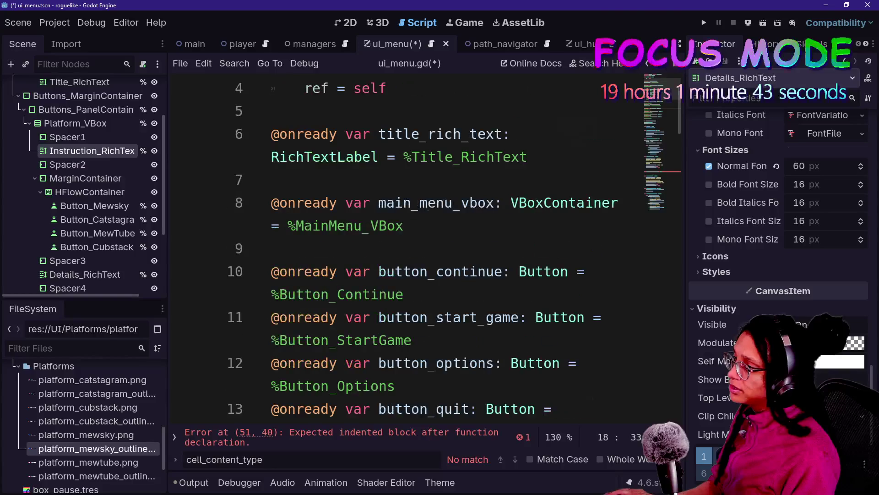
pyautogui.click(403, 226)
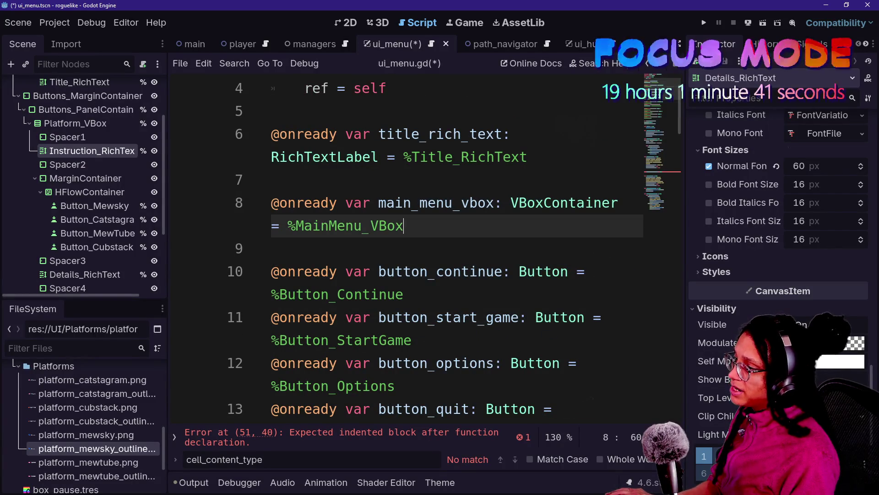
pyautogui.press('Up')
pyautogui.press('Up')
pyautogui.press('Return')
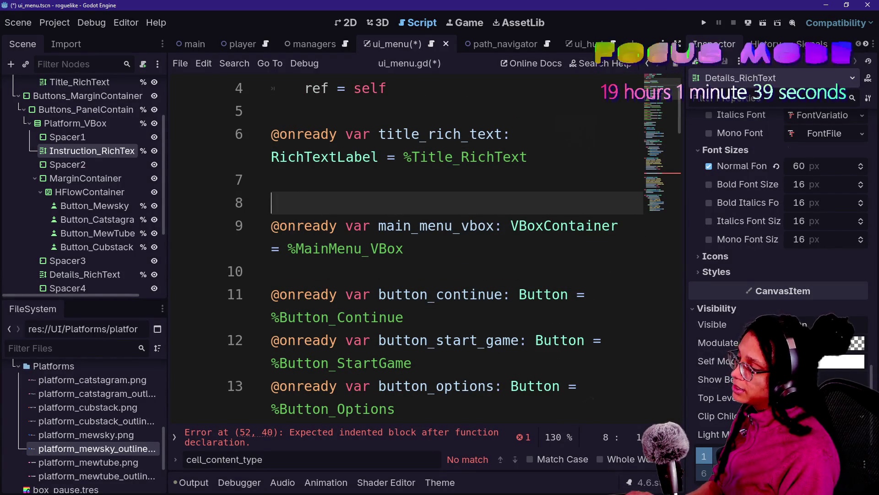
# Label the menu buttons as a 'Menu stuff' region and start a 'Platform stuff' region after button_quit
pyautogui.write('gion ')
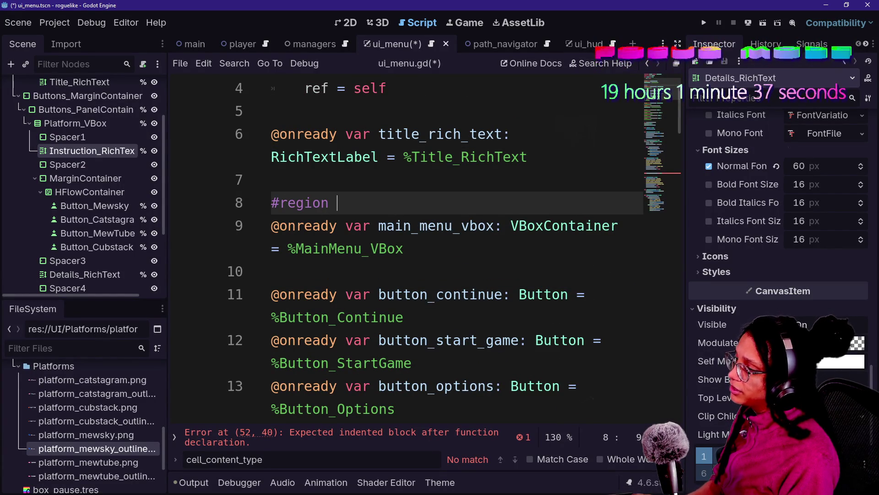
pyautogui.write('Menu stuff')
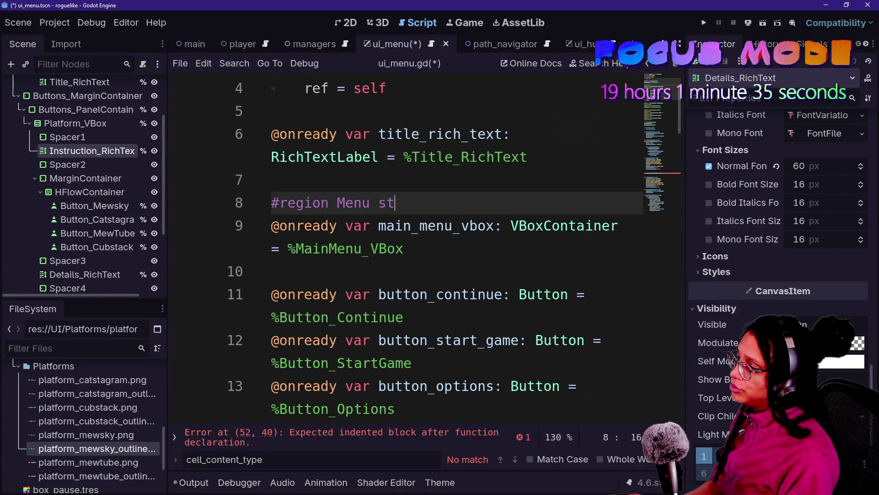
pyautogui.scroll(-3, 412, 247)
pyautogui.click(275, 272)
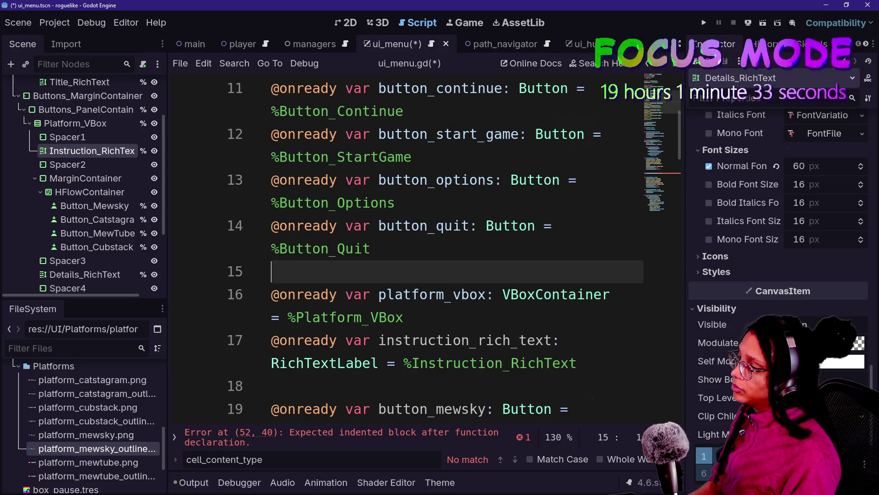
pyautogui.write('#endregion')
pyautogui.press('Return')
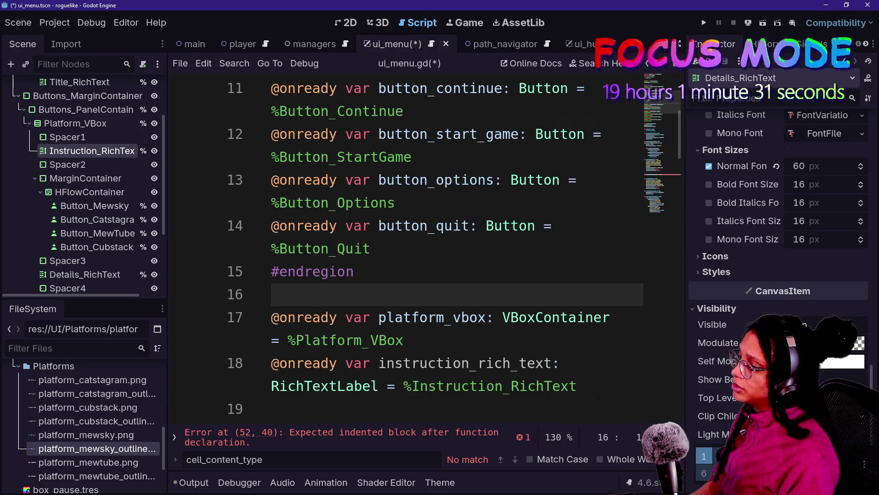
pyautogui.press('Return')
pyautogui.write('3')
pyautogui.write('region Pla')
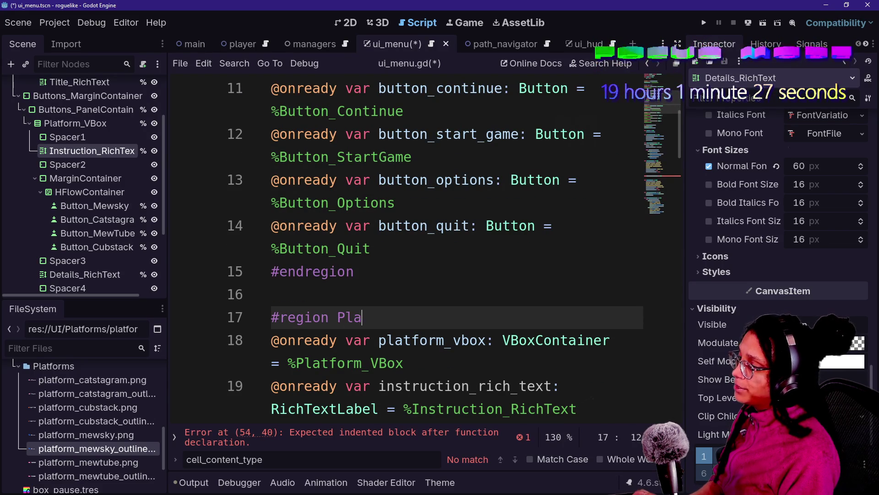
pyautogui.write('tform stuff')
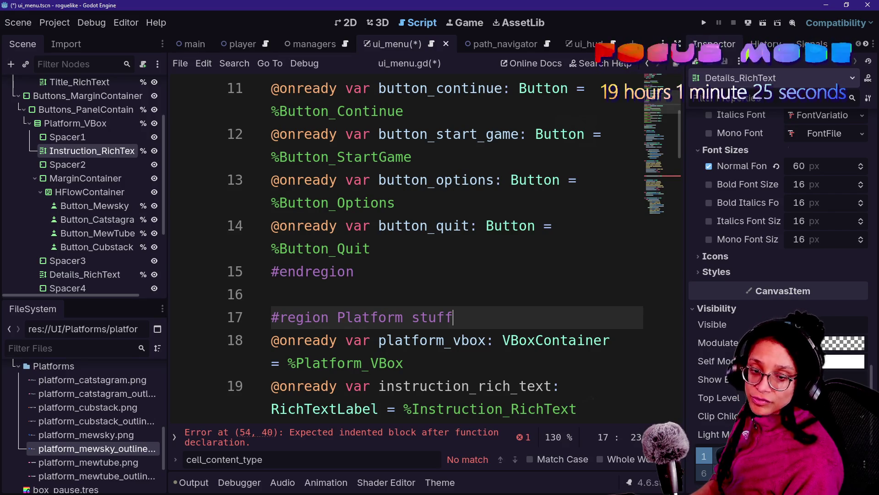
# Close the platform region with #endregion after button_cubstack and save the scene
pyautogui.scroll(-6, 251, 184)
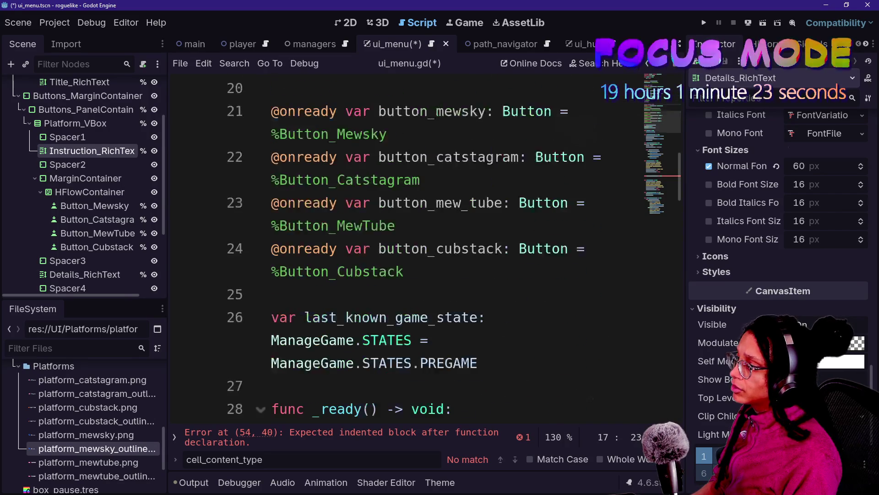
pyautogui.click(406, 220)
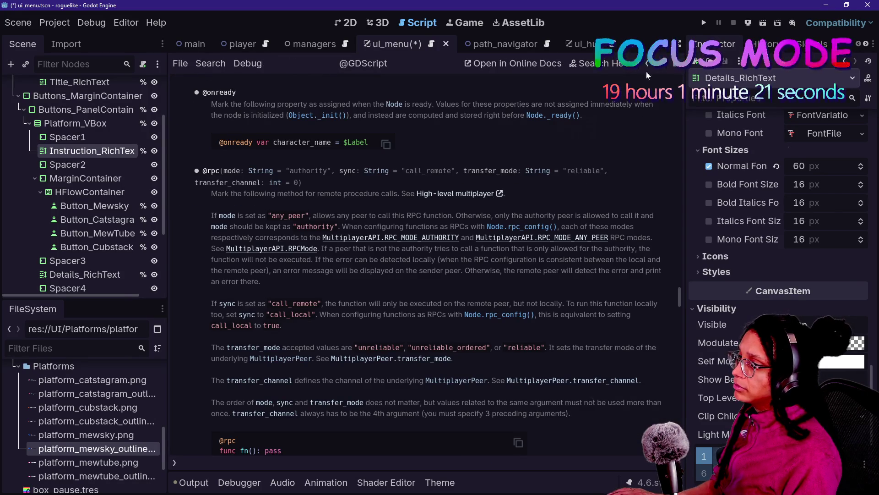
pyautogui.click(648, 65)
pyautogui.click(404, 202)
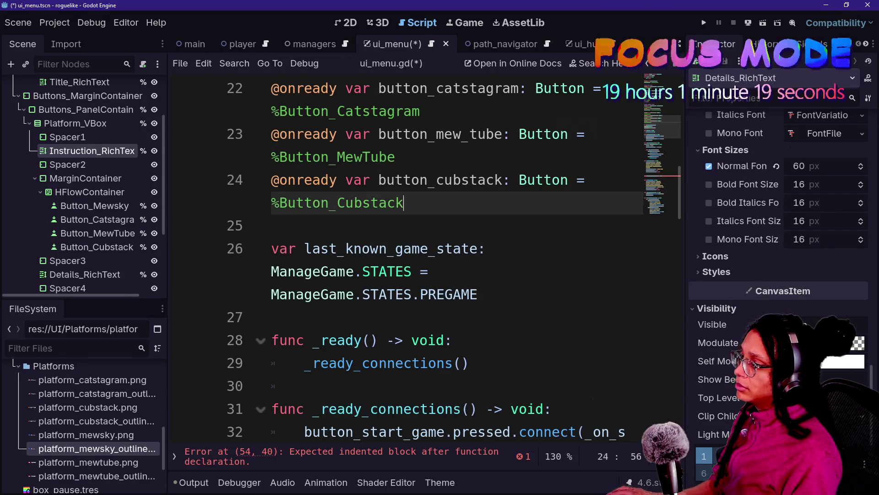
pyautogui.press('Return')
pyautogui.write('endregion')
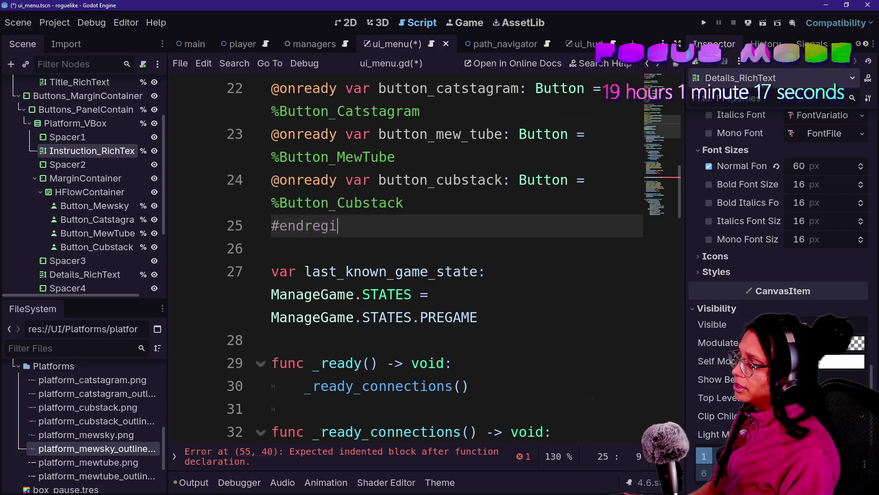
pyautogui.click(363, 134)
pyautogui.hotkey('ctrl', 's')
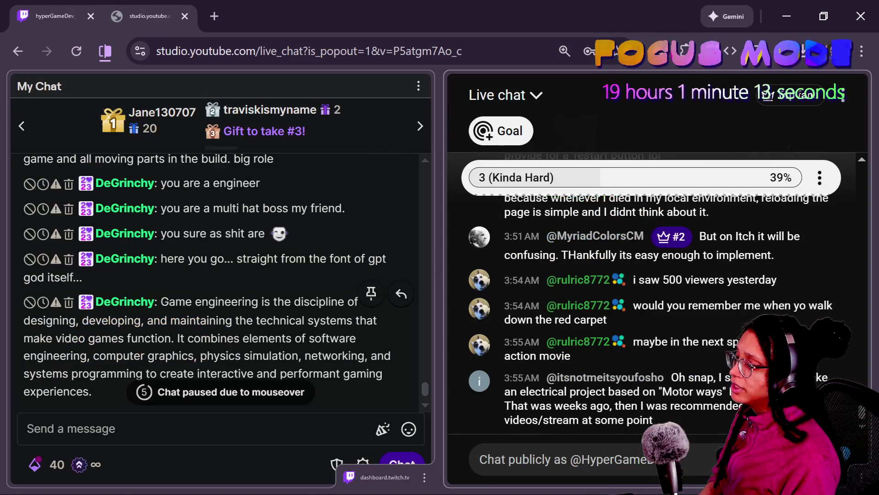
# Scroll the chat and feature the viewer's question about submitting to the Game Jam
pyautogui.scroll(-2, 215, 280)
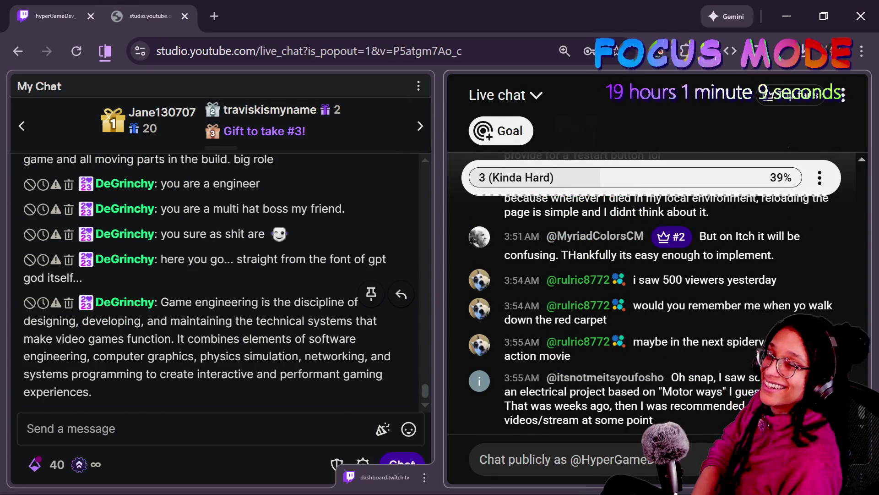
pyautogui.scroll(3, 325, 332)
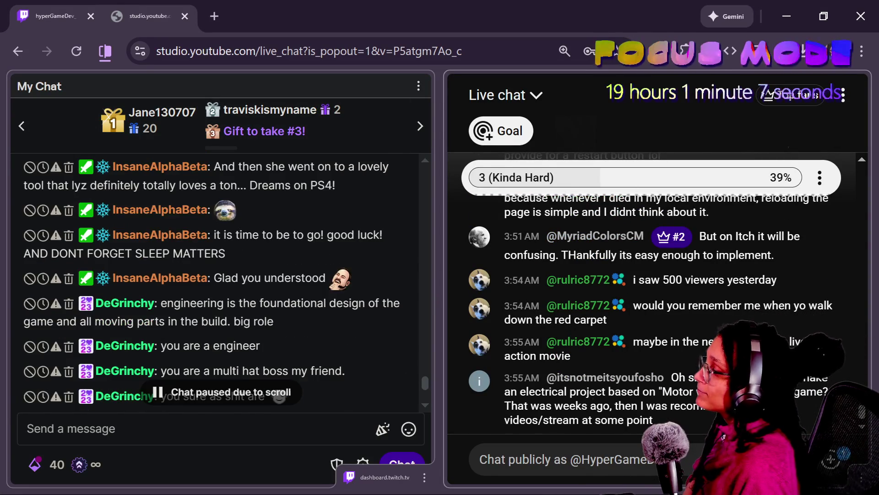
pyautogui.scroll(-3, 324, 332)
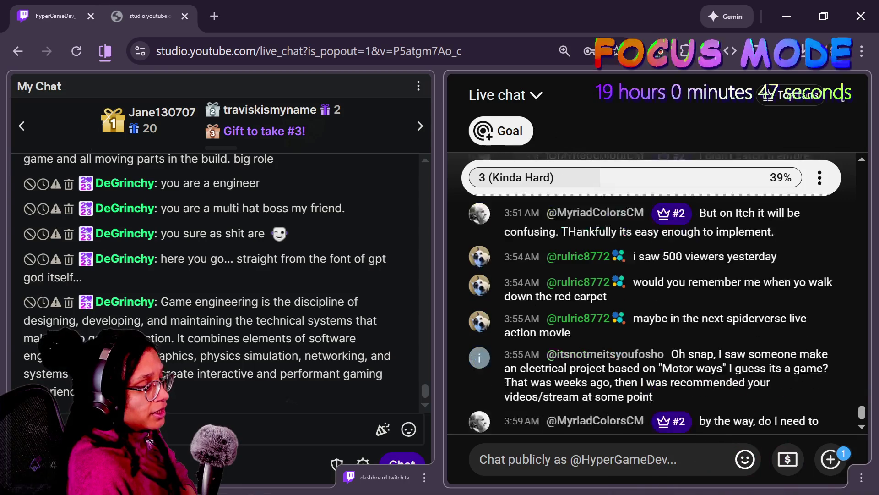
pyautogui.click(664, 403)
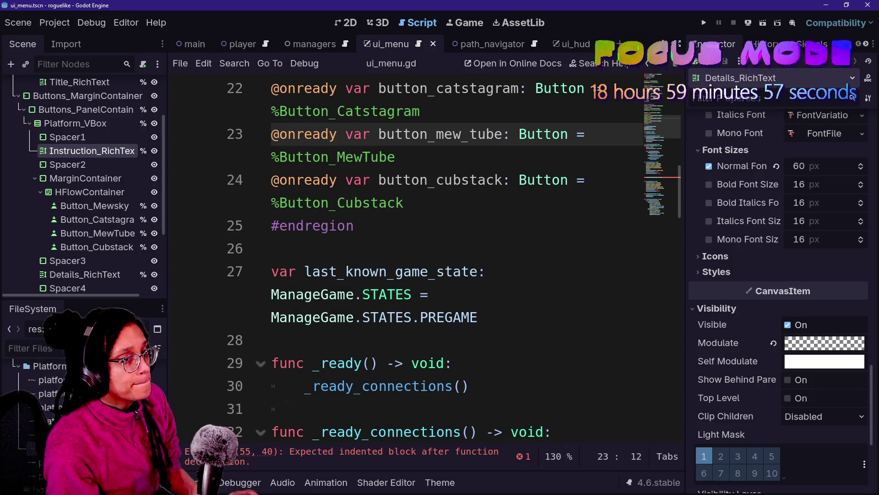
# Switch to the browser, look at the butler documentation, and open a new tab
pyautogui.hotkey('alt', 'Tab')
pyautogui.click(568, 16)
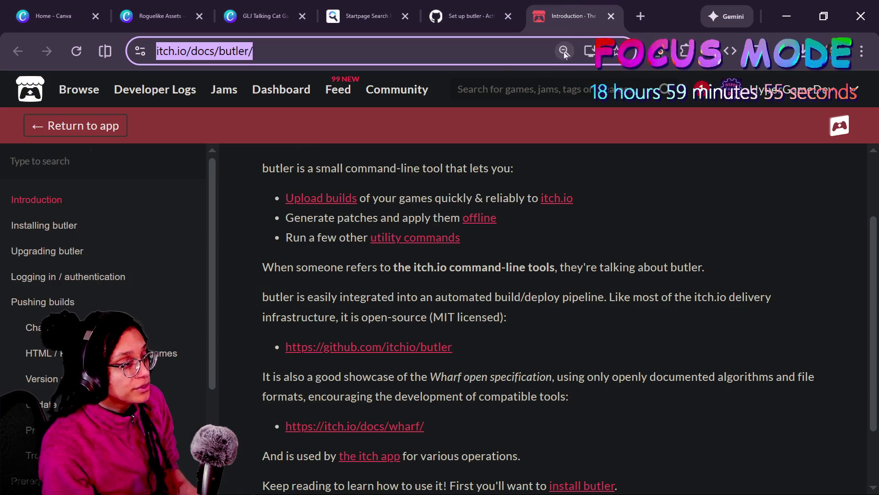
pyautogui.click(664, 221)
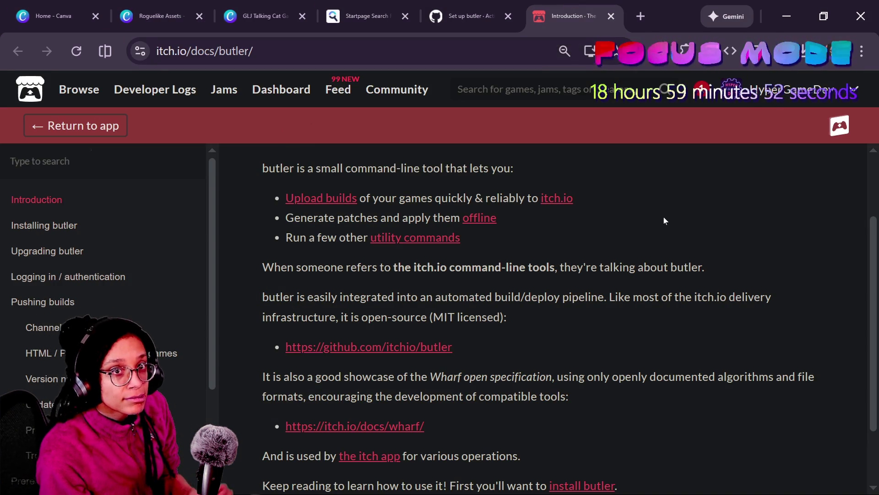
pyautogui.click(640, 16)
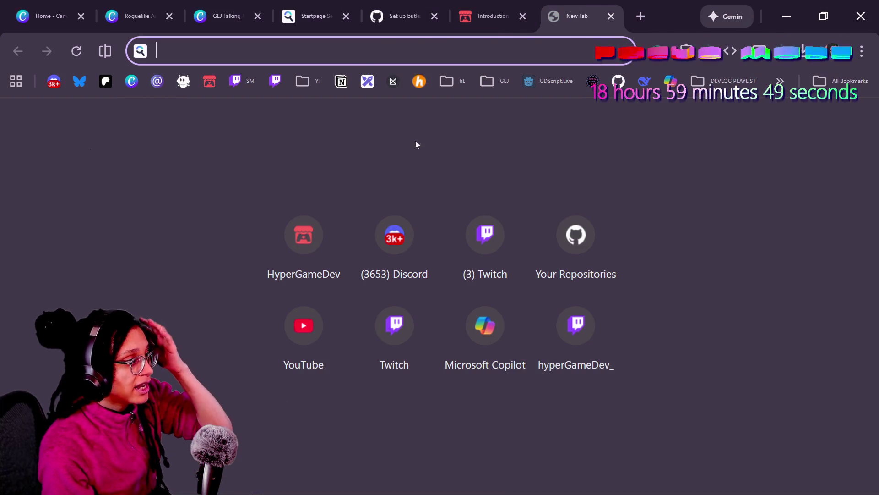
pyautogui.hotkey('alt', 'Tab')
pyautogui.click(403, 149)
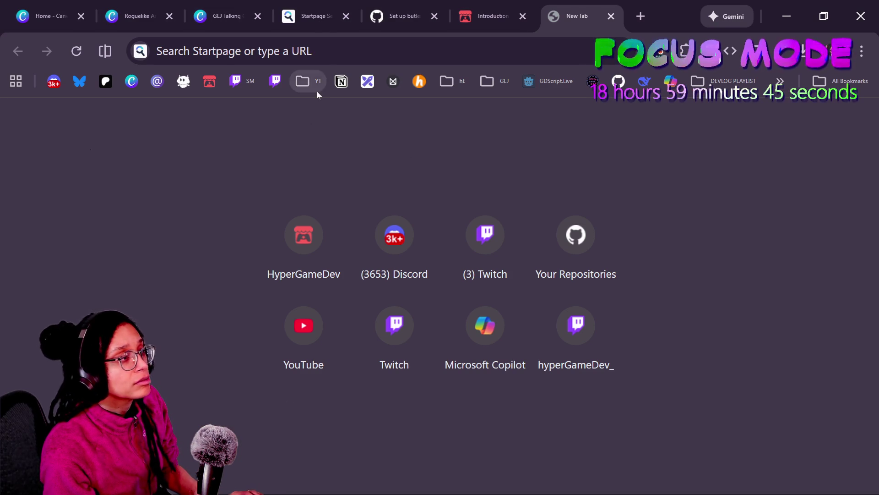
# From the creator's itch.io profile, open the Game-like Jam page in a new tab
pyautogui.click(209, 81)
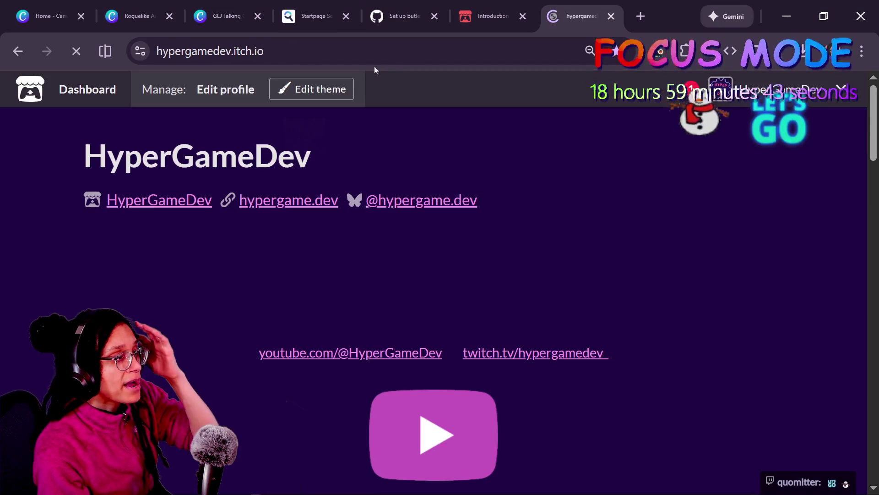
pyautogui.scroll(-5, 405, 223)
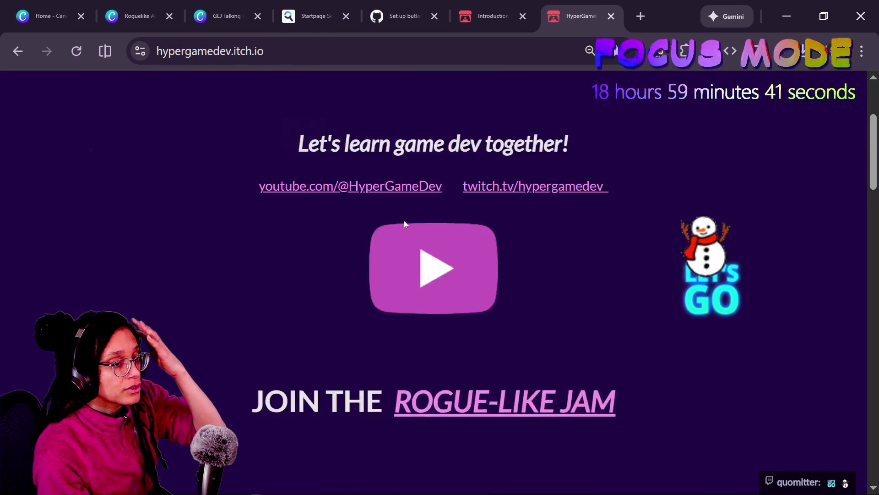
pyautogui.click(464, 320)
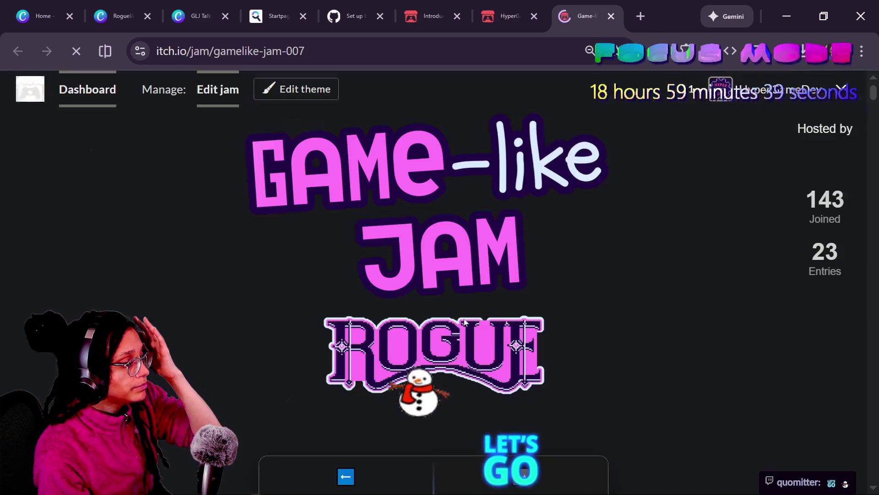
# Open the Submit game to jam form on the Game-like Jam page
pyautogui.rightClick(464, 322)
pyautogui.click(410, 350)
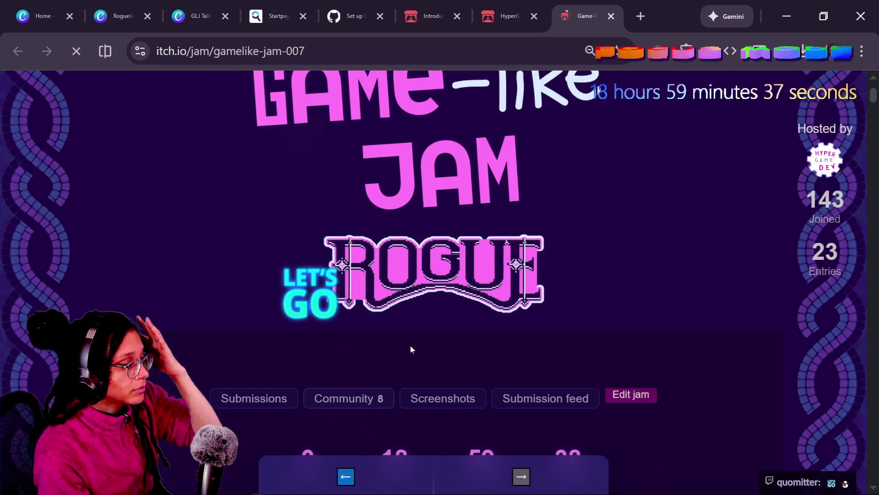
pyautogui.scroll(-3, 419, 364)
pyautogui.click(439, 392)
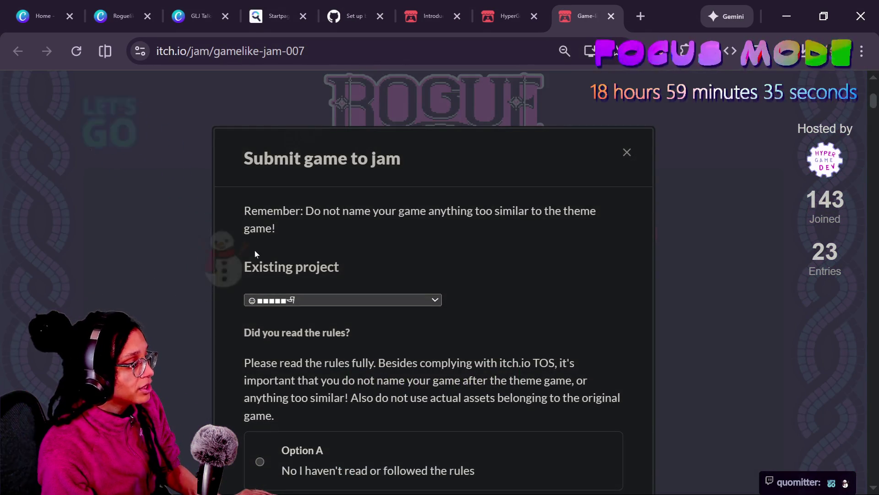
# Browse the Existing project list without choosing one, then open a blank tab
pyautogui.scroll(-3, 255, 250)
pyautogui.click(319, 141)
pyautogui.scroll(-10, 375, 234)
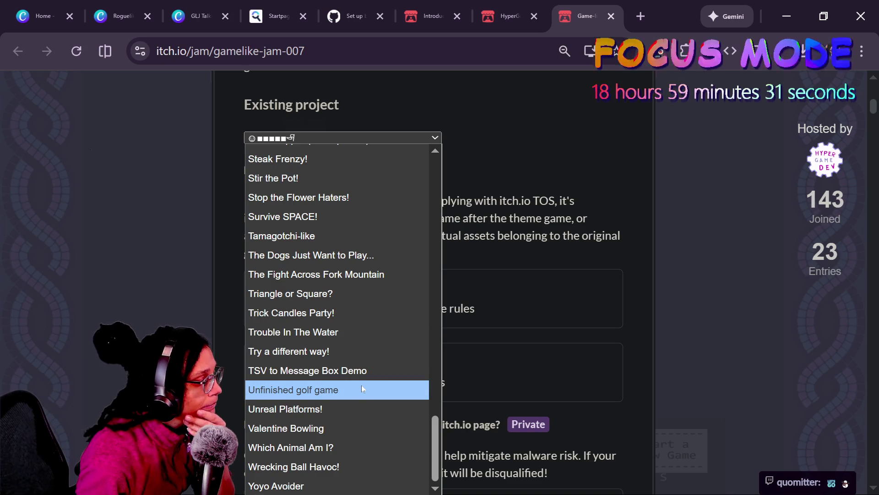
pyautogui.scroll(10, 361, 389)
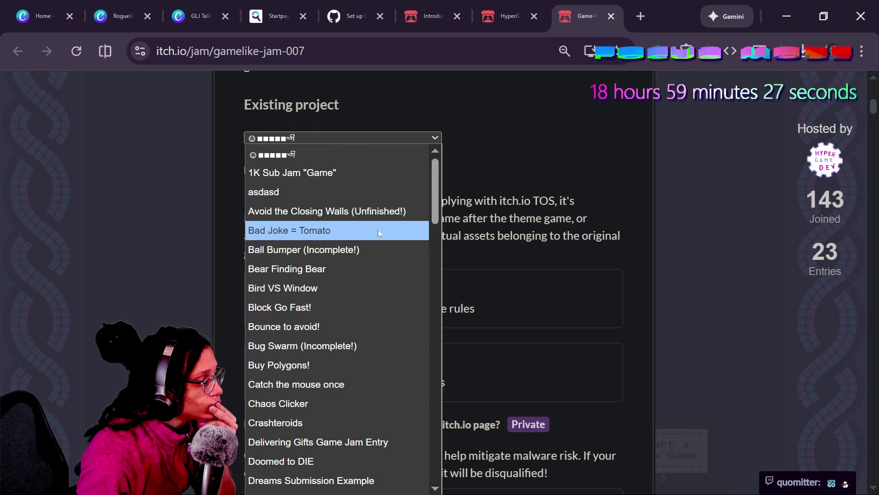
pyautogui.scroll(-8, 377, 230)
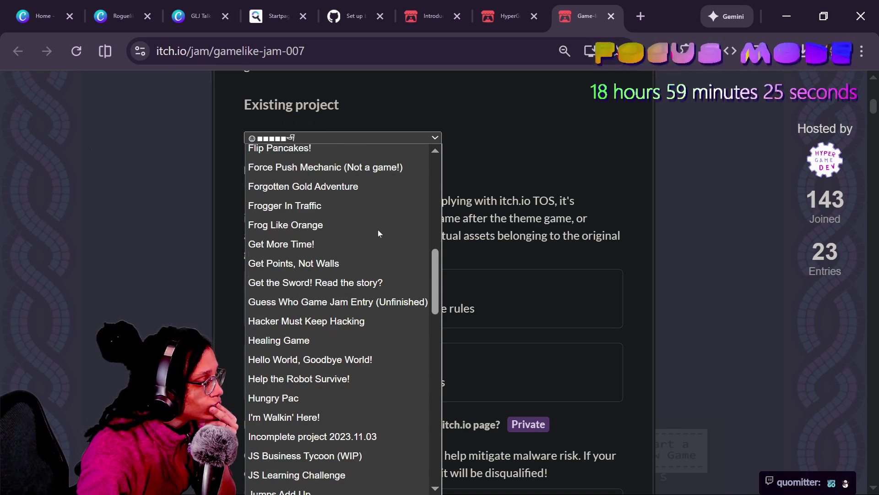
pyautogui.scroll(-7, 378, 230)
pyautogui.scroll(-10, 385, 245)
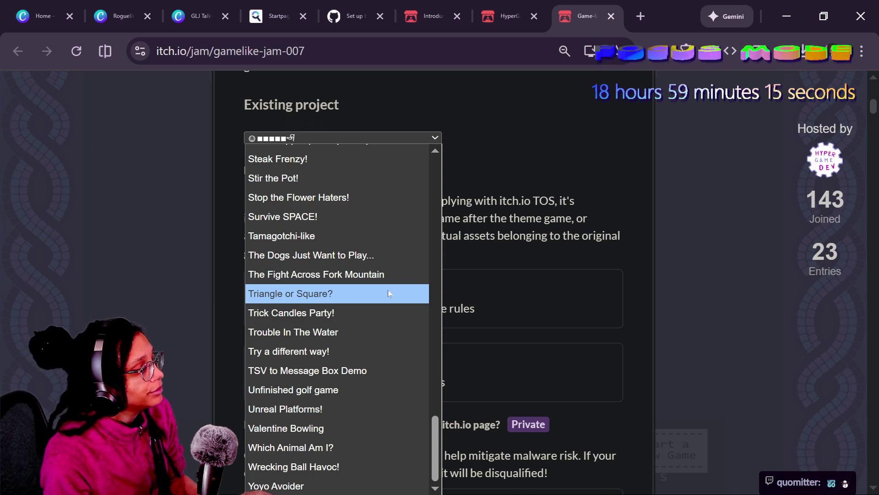
pyautogui.click(525, 212)
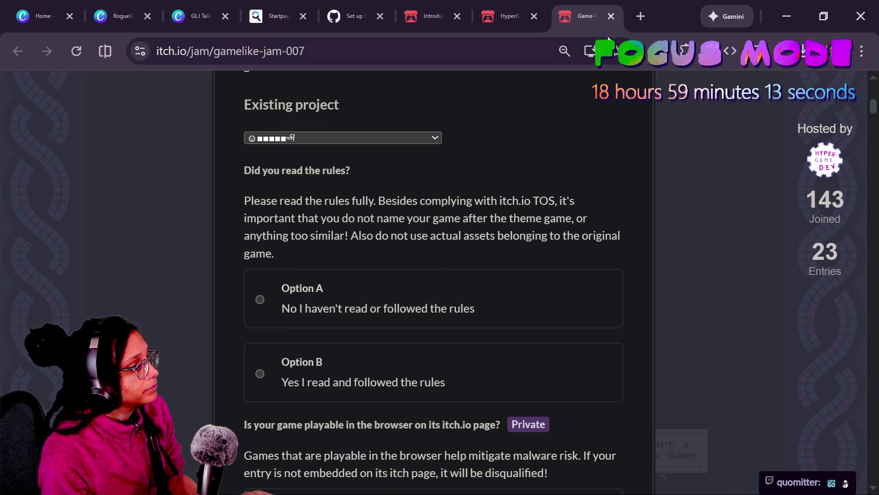
pyautogui.scroll(10, 699, 180)
pyautogui.click(640, 16)
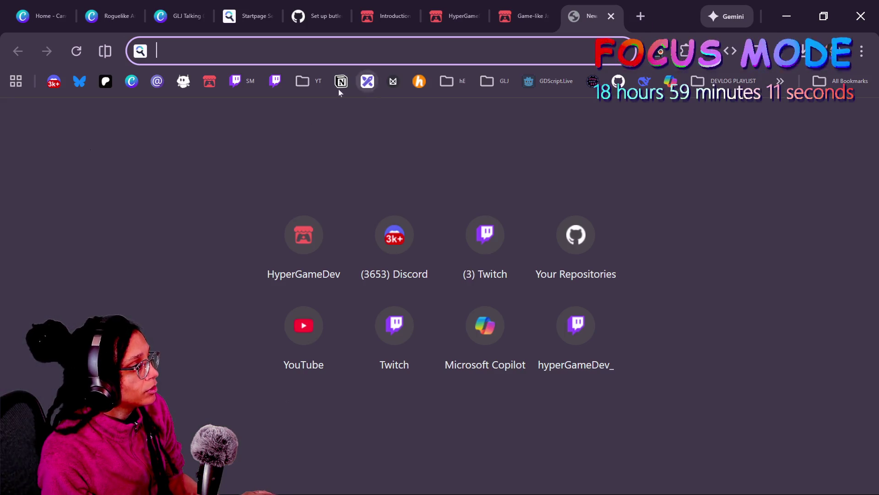
# Open the creator's itch.io page and search it for 'surviv'
pyautogui.click(304, 235)
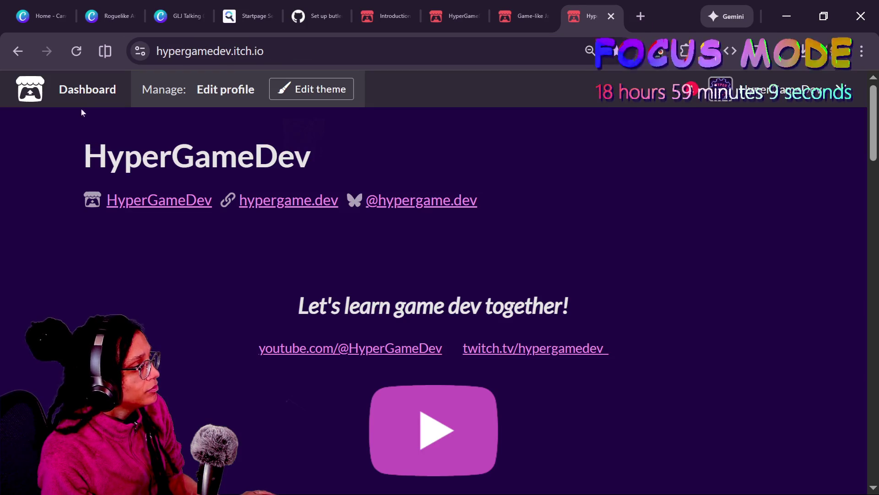
pyautogui.scroll(-2, 434, 261)
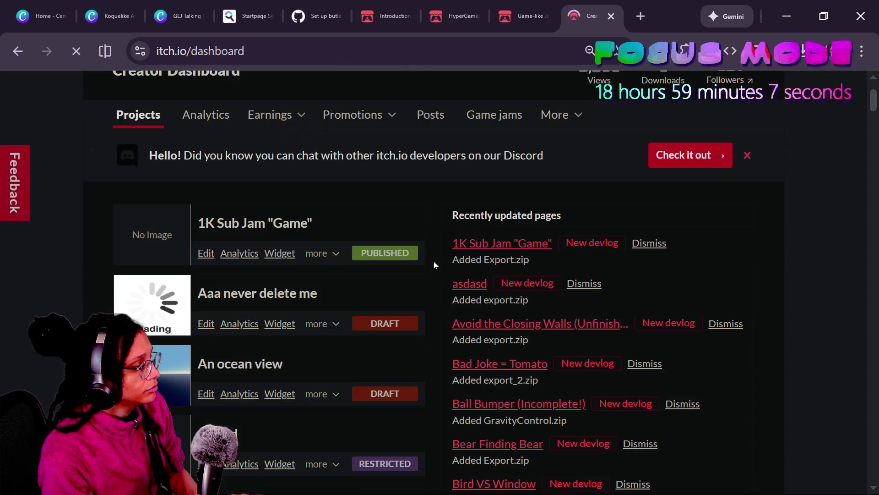
pyautogui.hotkey('ctrl', 'f')
pyautogui.write('surviv')
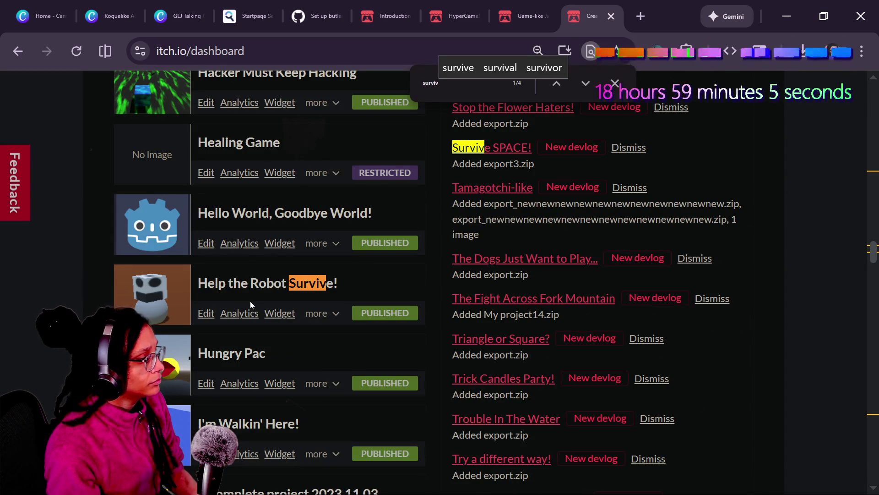
pyautogui.scroll(-5, 364, 311)
pyautogui.scroll(5, 363, 311)
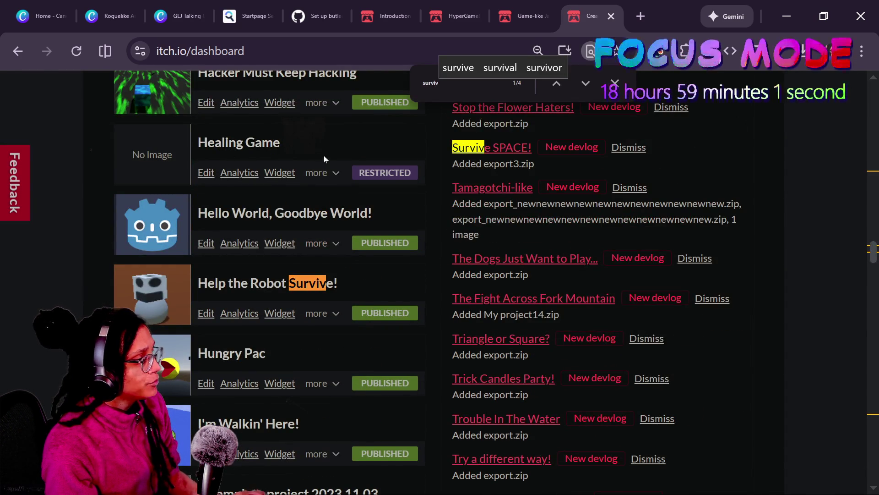
pyautogui.hotkey('alt', 'Tab')
pyautogui.hotkey('alt', 'Tab')
pyautogui.hotkey('alt', 'Tab')
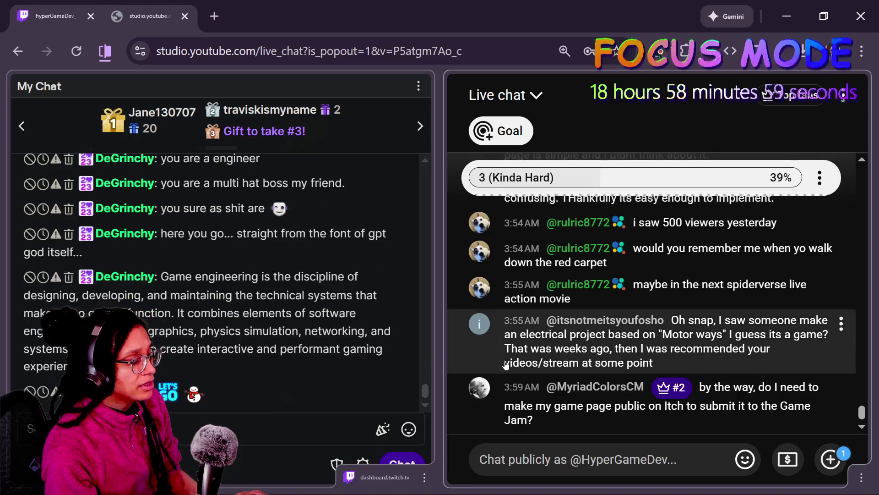
pyautogui.hotkey('alt', 'Tab')
# Pick Healing Game as the existing project in the jam form, then return to the Creator Dashboard
pyautogui.click(522, 16)
pyautogui.click(481, 3)
pyautogui.click(522, 14)
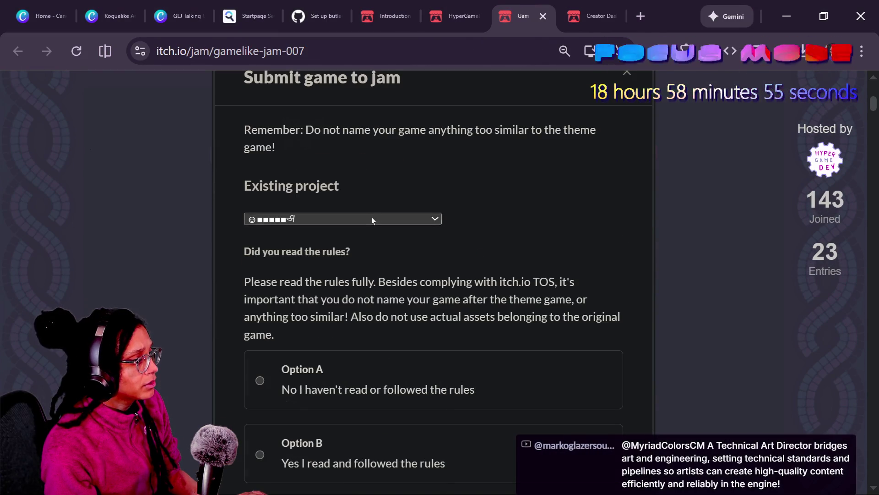
pyautogui.click(372, 217)
pyautogui.scroll(-5, 365, 281)
pyautogui.scroll(-7, 364, 277)
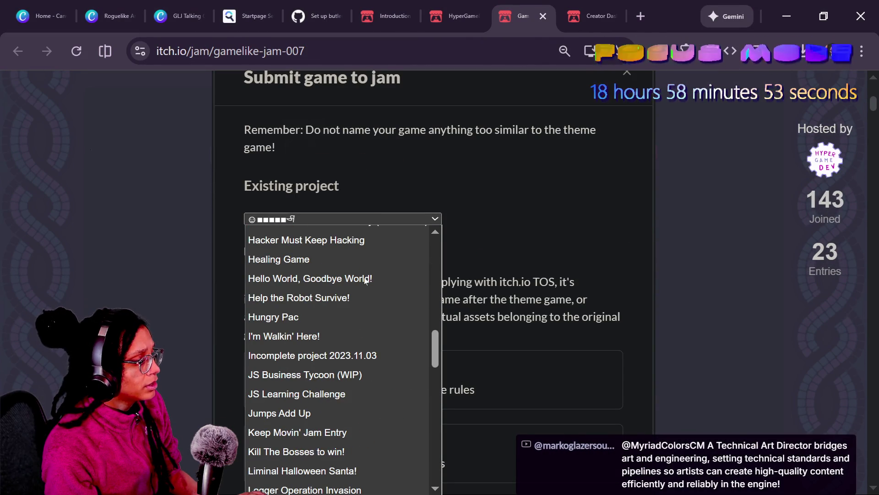
pyautogui.click(292, 262)
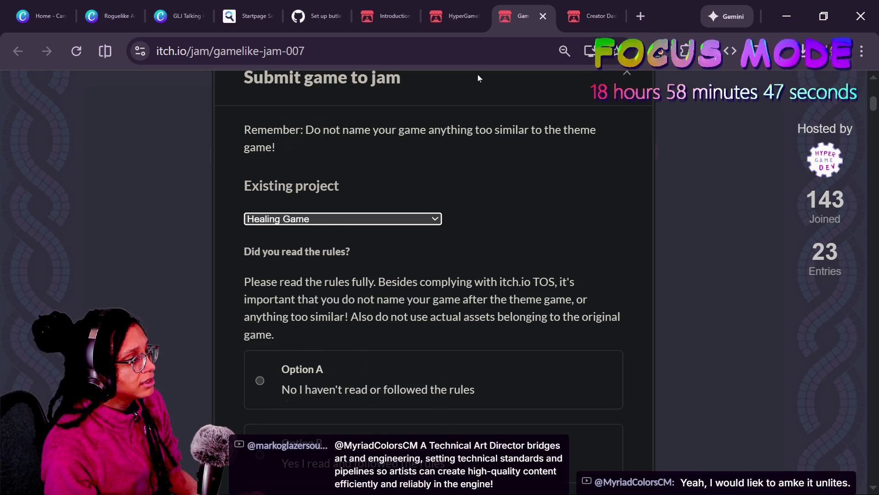
pyautogui.click(457, 17)
pyautogui.click(591, 16)
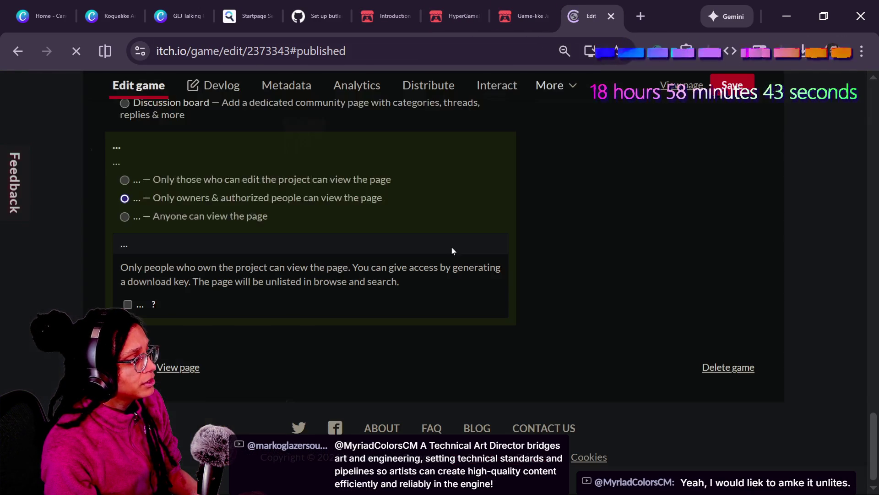
# Return to the Game-like Jam page and confirm Healing Game is the selected existing project
pyautogui.scroll(10, 405, 179)
pyautogui.scroll(5, 300, 274)
pyautogui.scroll(-15, 300, 275)
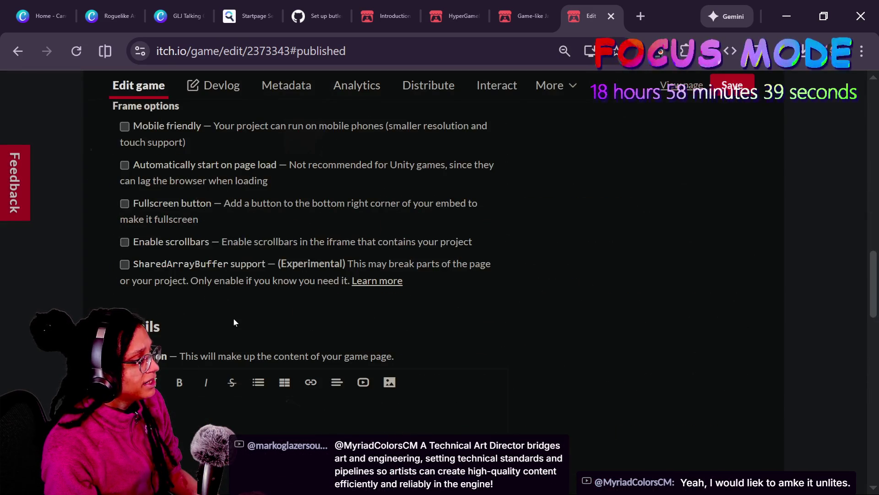
pyautogui.scroll(-15, 234, 323)
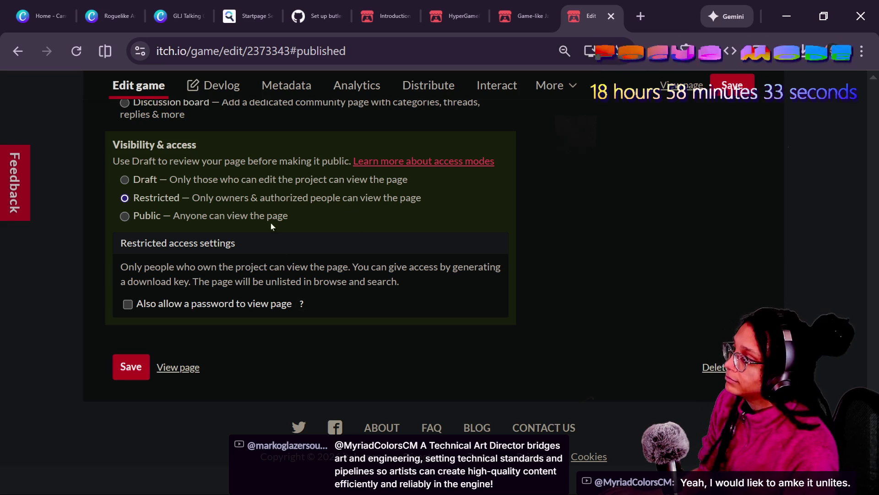
pyautogui.click(458, 16)
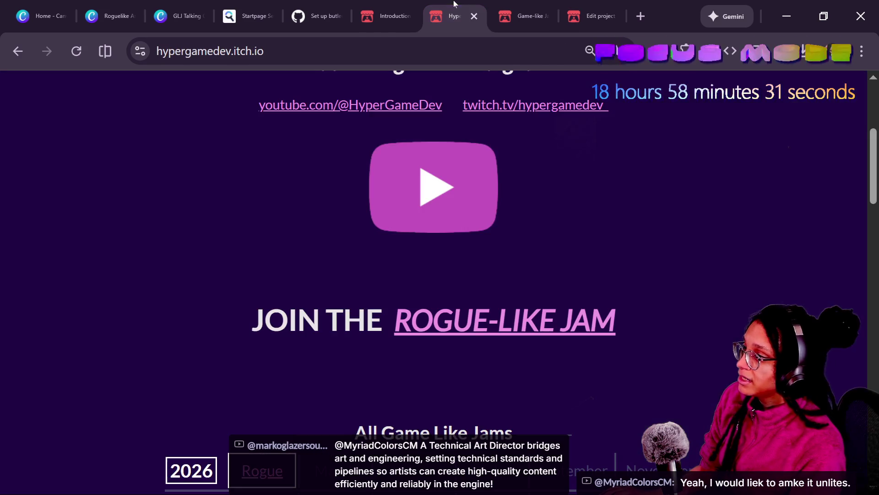
pyautogui.click(522, 16)
pyautogui.click(331, 216)
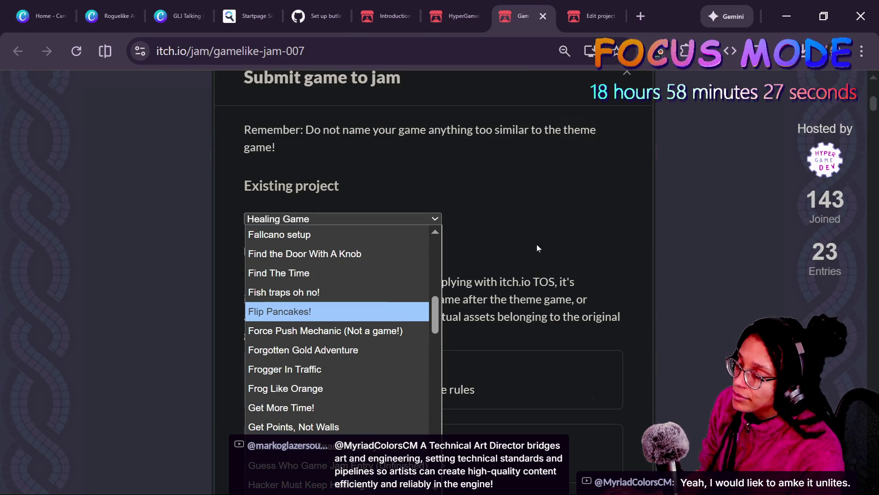
pyautogui.click(447, 177)
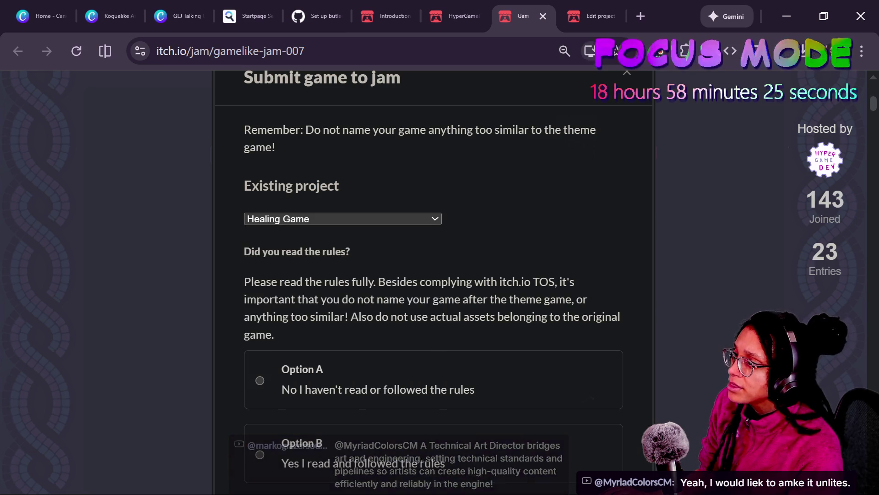
# Recheck the project list, then close the Submit game to jam dialog
pyautogui.scroll(2, 410, 147)
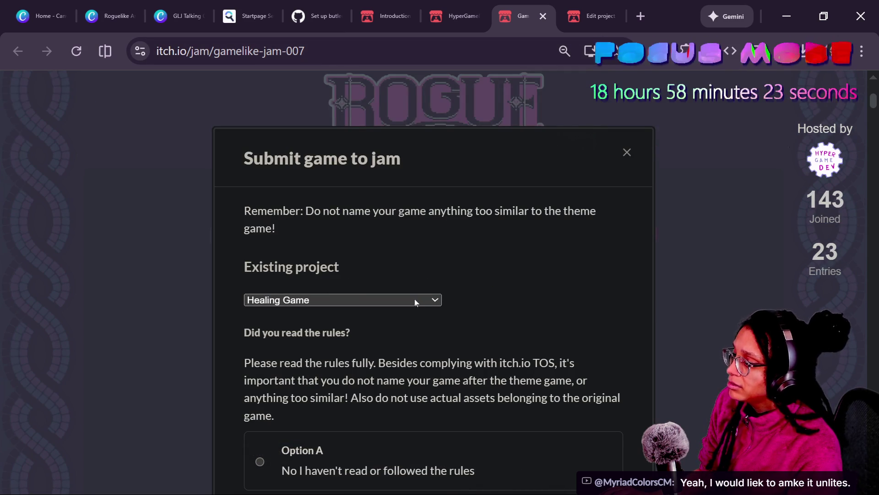
pyautogui.click(419, 300)
pyautogui.click(592, 235)
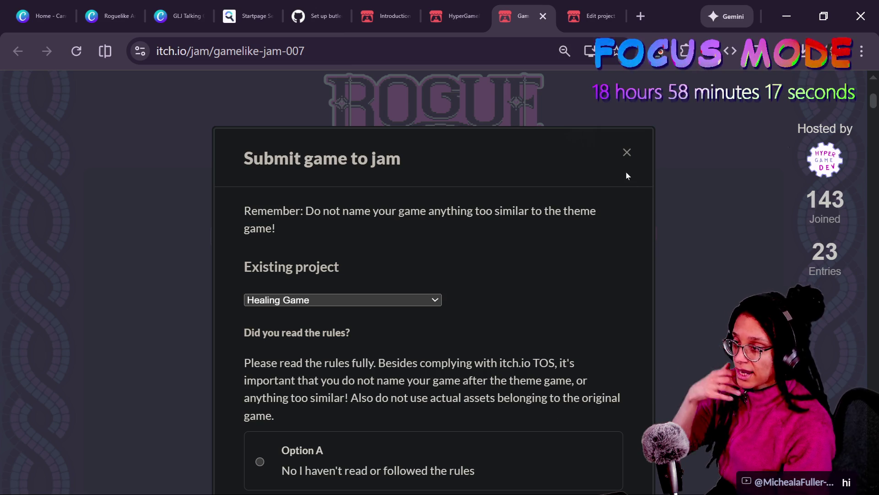
pyautogui.click(626, 153)
pyautogui.click(681, 50)
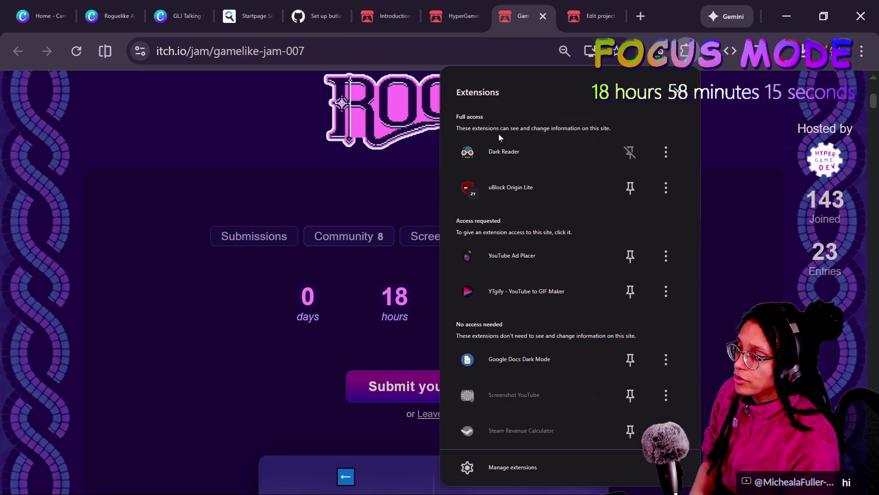
# Toggle Dark Reader and glance at the live chat before returning to itch.io
pyautogui.click(504, 152)
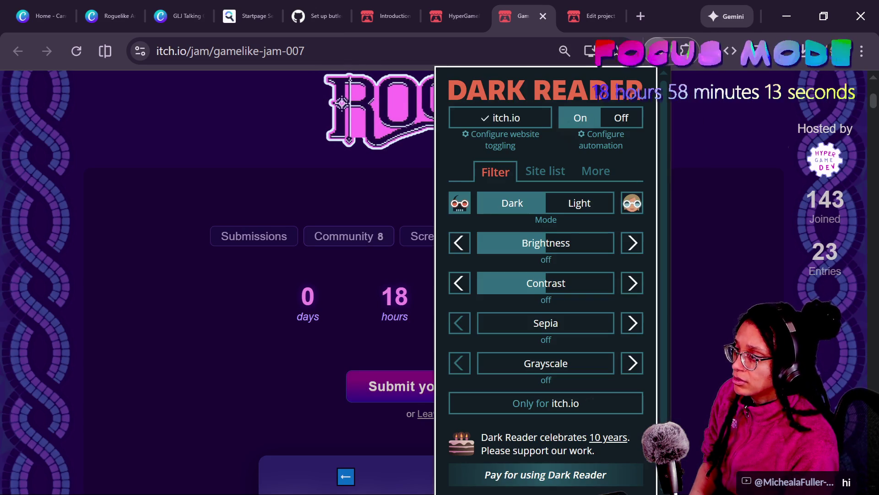
pyautogui.click(718, 168)
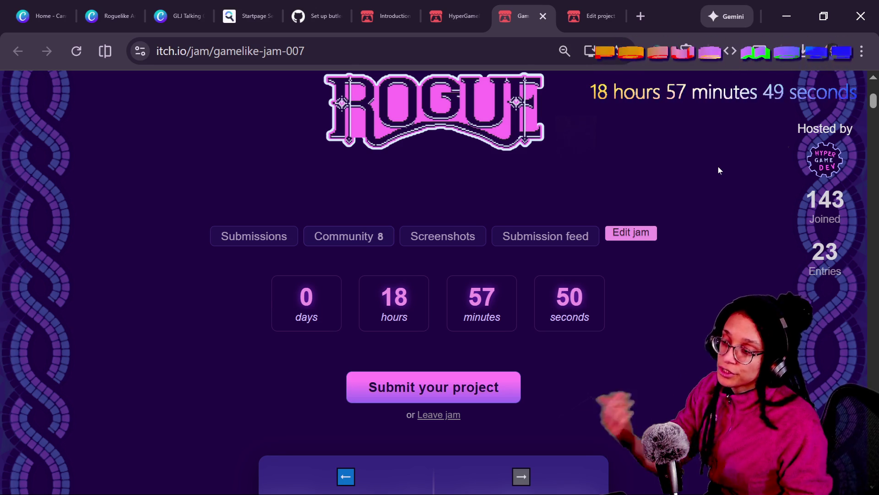
pyautogui.hotkey('alt', 'Tab')
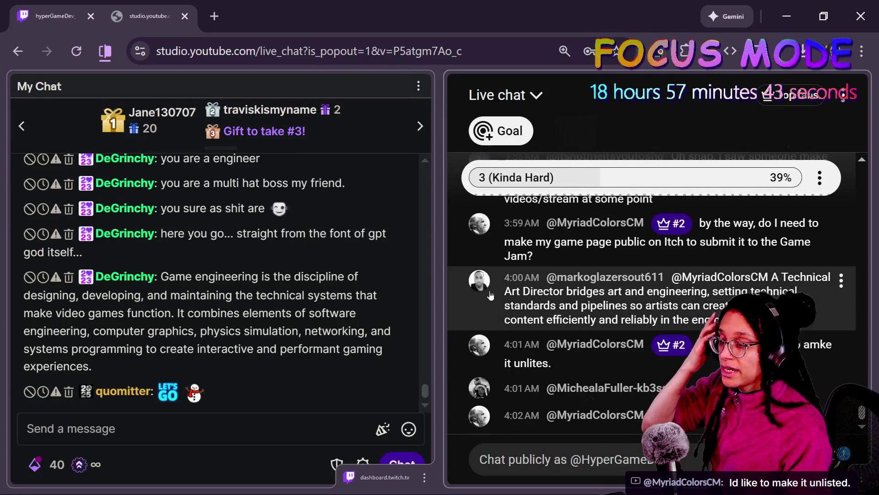
pyautogui.hotkey('alt', 'Tab')
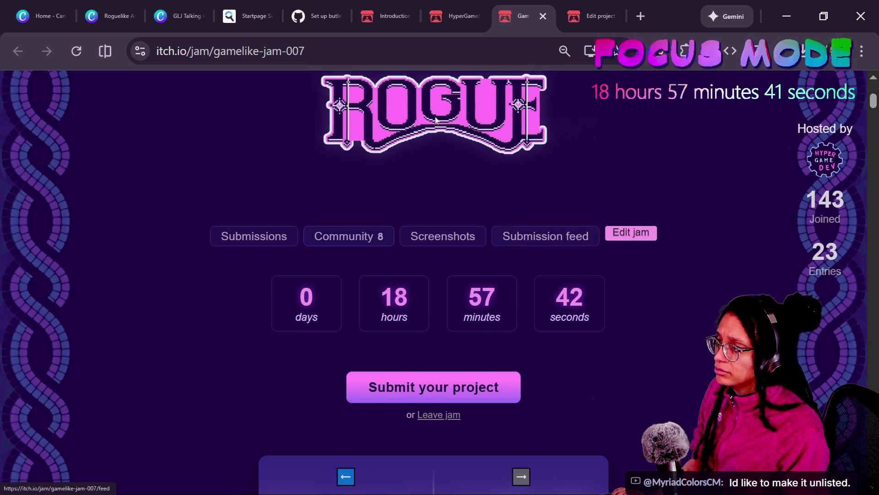
# On Healing Game's edit page, try Public, then Draft, ending on Restricted visibility
pyautogui.click(578, 5)
pyautogui.rightClick(340, 336)
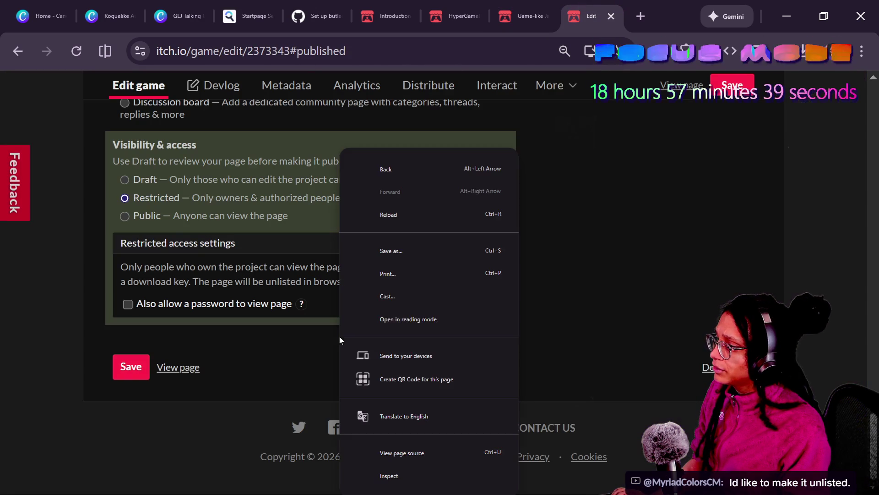
pyautogui.click(157, 251)
pyautogui.click(131, 218)
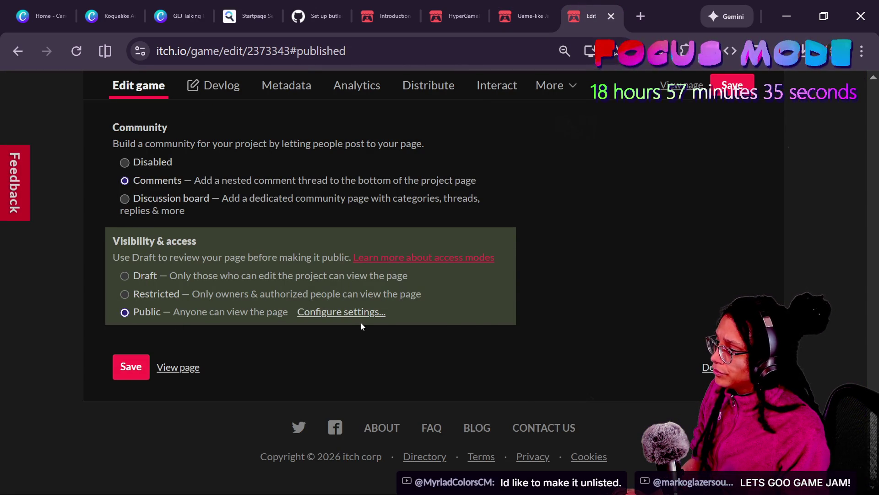
pyautogui.click(342, 311)
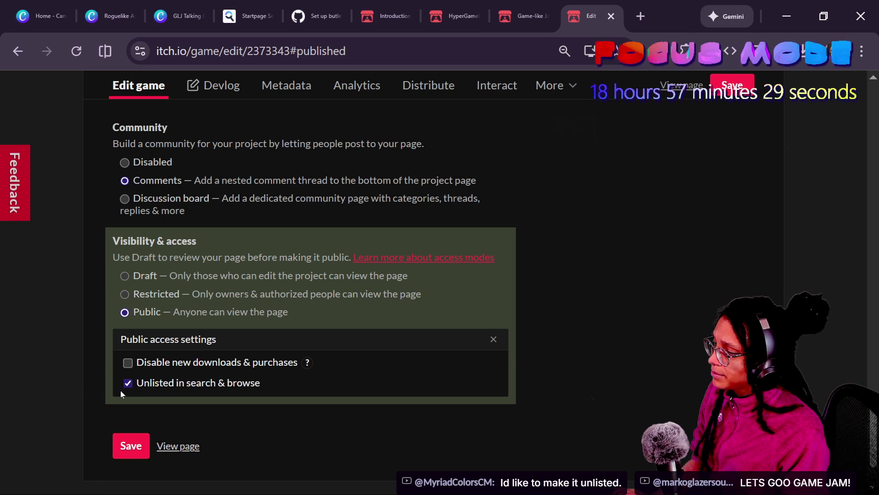
pyautogui.click(151, 276)
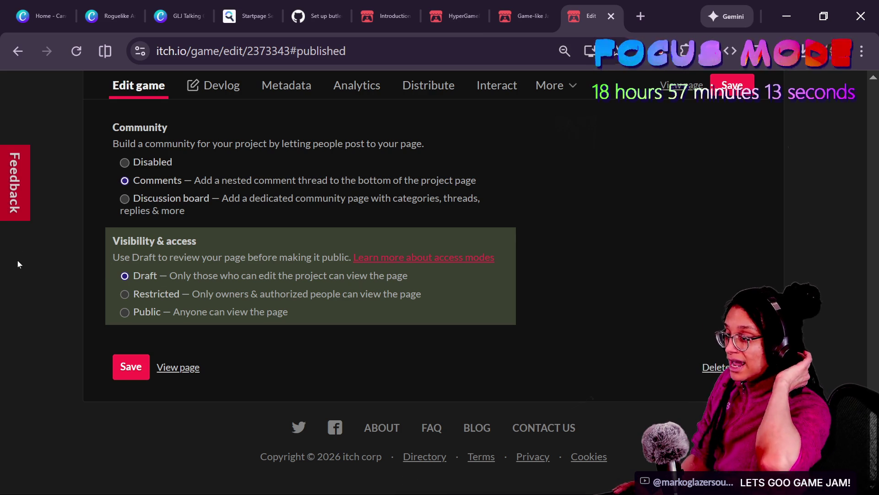
pyautogui.click(136, 295)
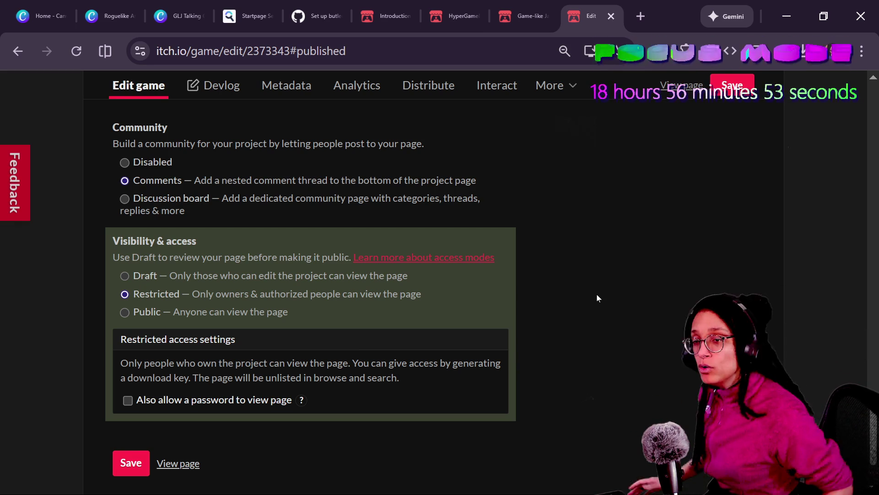
# Close the edit tab without saving by choosing Leave in the prompt
pyautogui.click(610, 18)
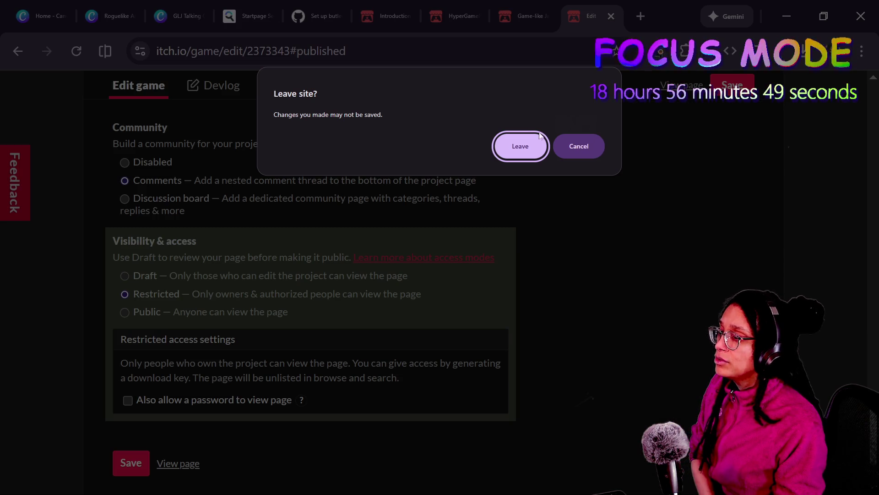
pyautogui.click(538, 139)
pyautogui.scroll(5, 551, 151)
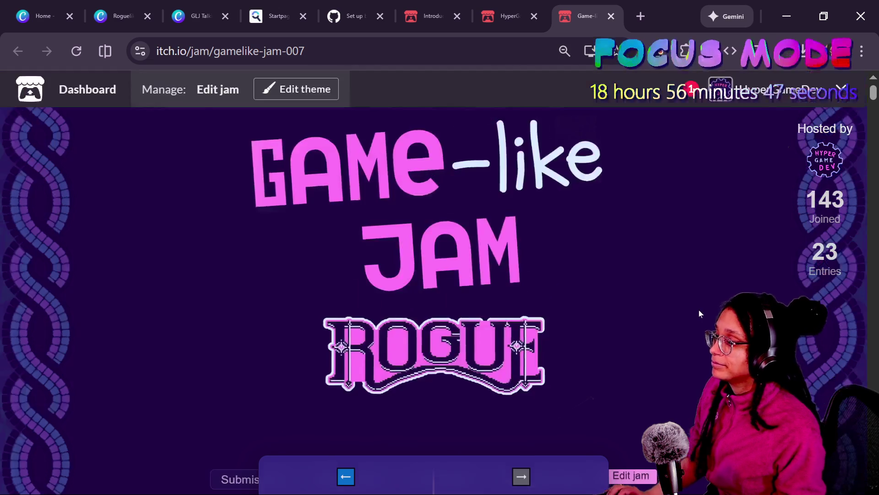
# Read the YouTube Studio live chat, then return to ui_menu.gd at last_known_game_state
pyautogui.hotkey('alt', 'Tab')
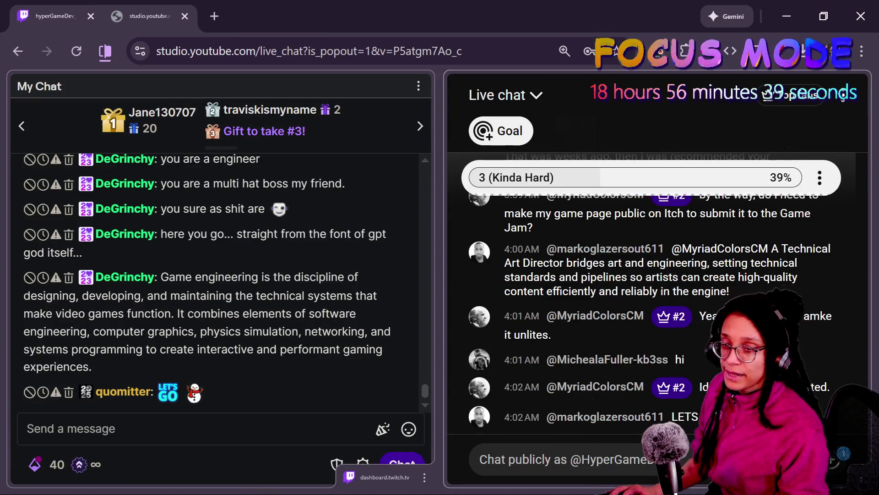
pyautogui.hotkey('alt', 'Tab')
pyautogui.click(321, 295)
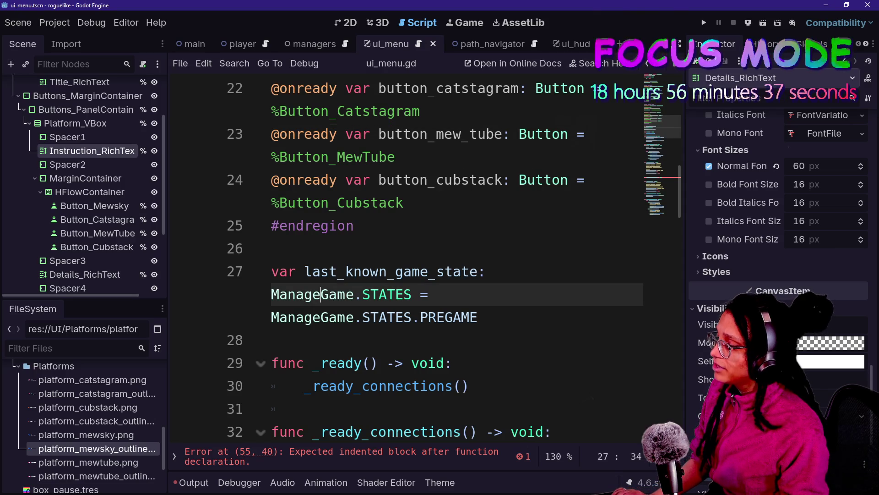
# Jump to the line 55 error and locate the empty _during_choose_platform() body
pyautogui.click(415, 454)
pyautogui.click(304, 272)
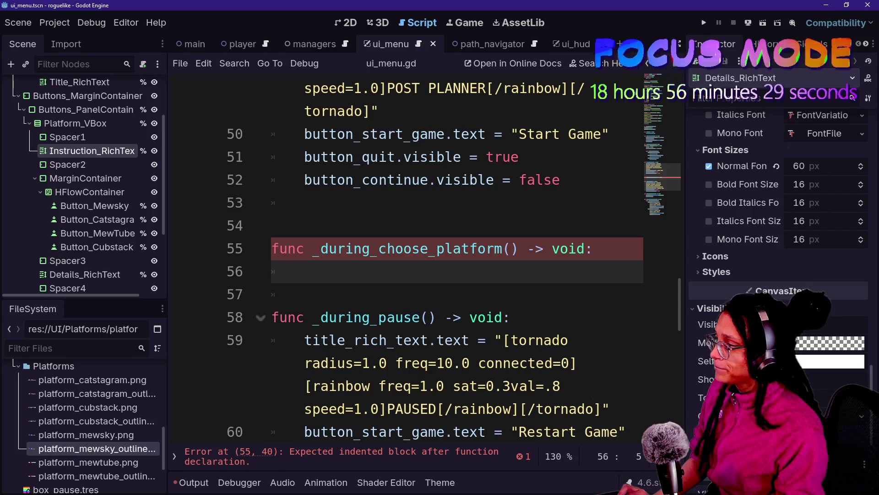
pyautogui.hotkey('ctrl', 'shift', 'F11')
pyautogui.hotkey('ctrl', 'shift', 'F11')
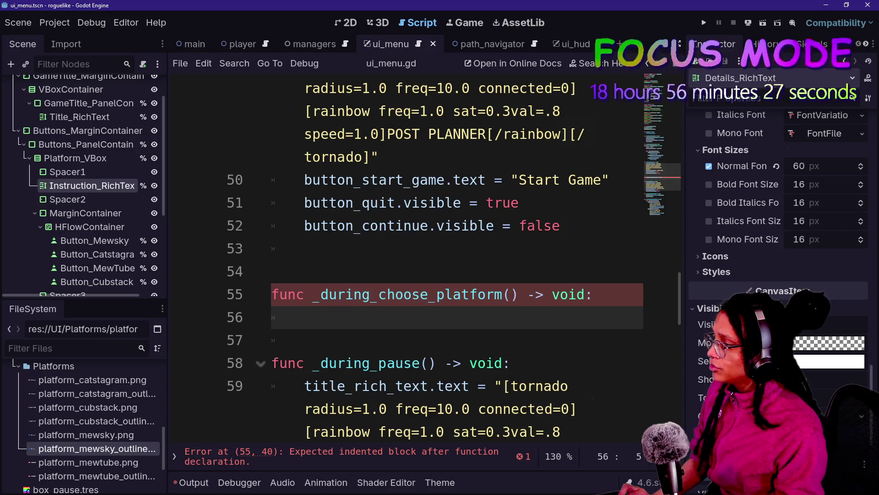
pyautogui.hotkey('ctrl', 'shift', 'F11')
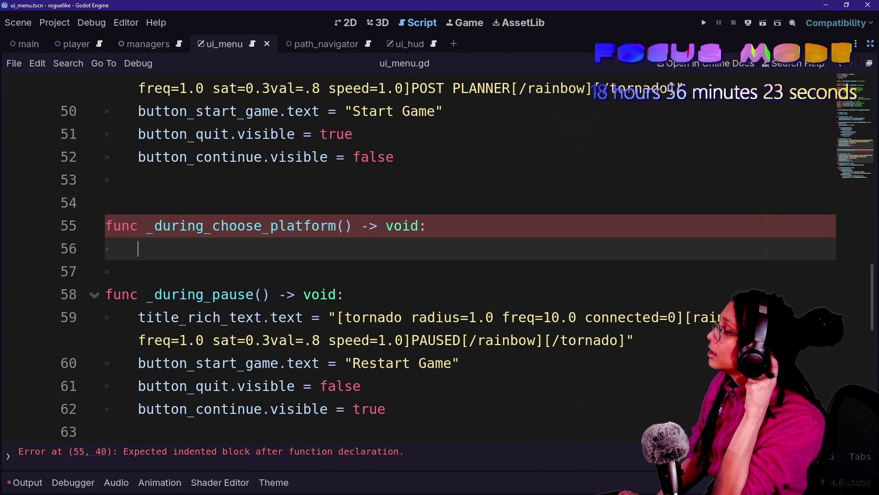
pyautogui.scroll(5, 439, 257)
pyautogui.scroll(10, 440, 256)
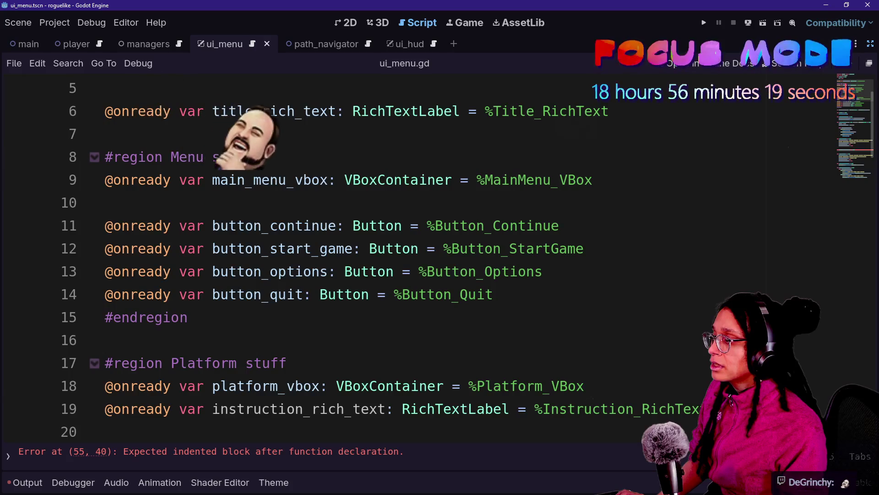
pyautogui.scroll(2, 439, 257)
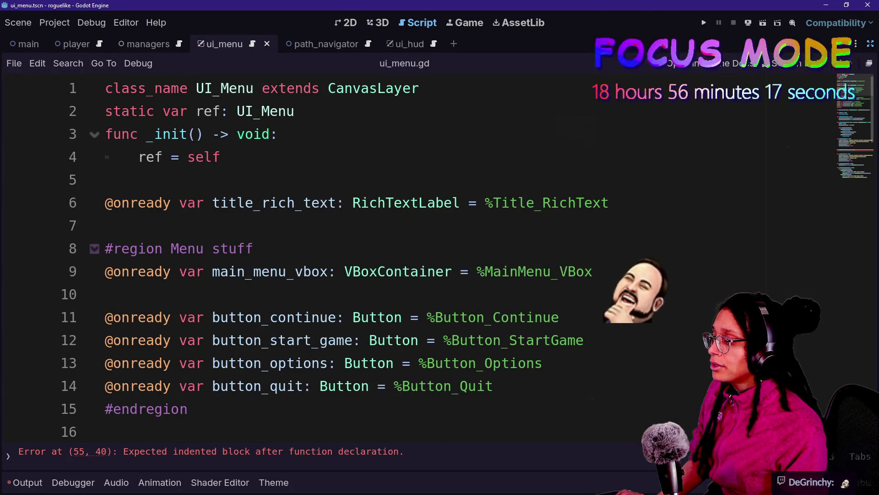
pyautogui.scroll(-5, 440, 256)
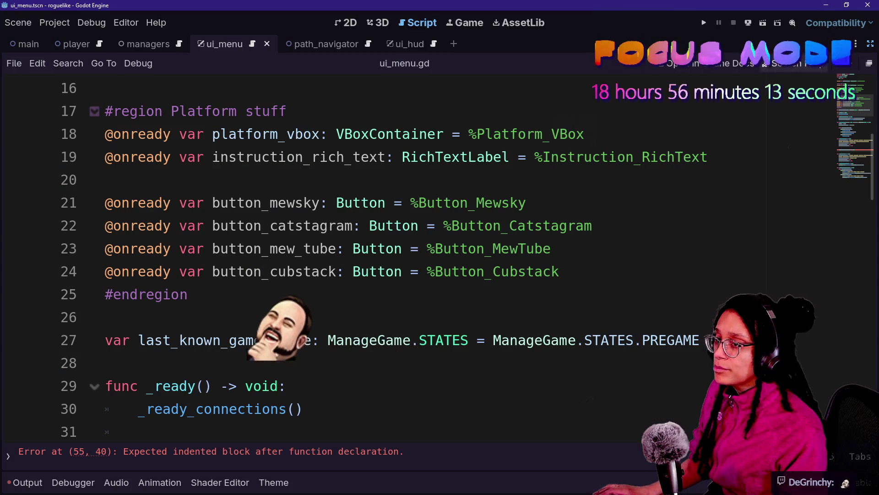
pyautogui.hotkey('ctrl', 'shift', 'F11')
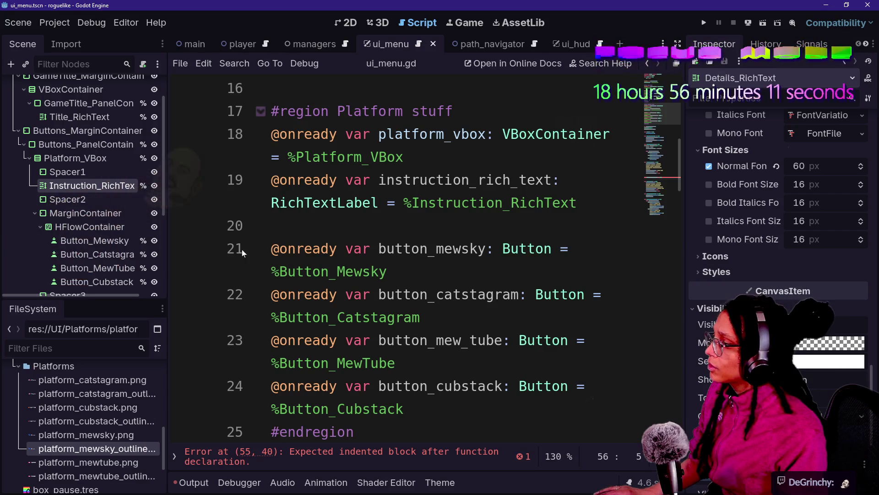
pyautogui.scroll(-5, 109, 256)
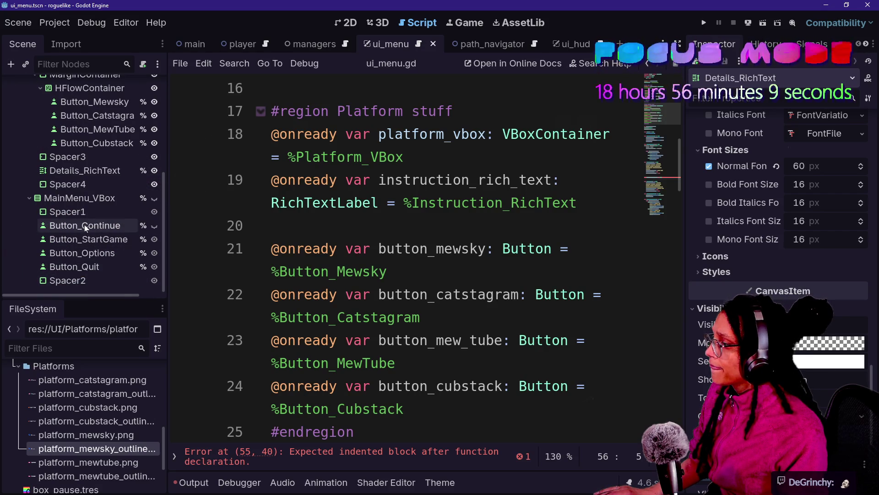
pyautogui.scroll(1, 85, 225)
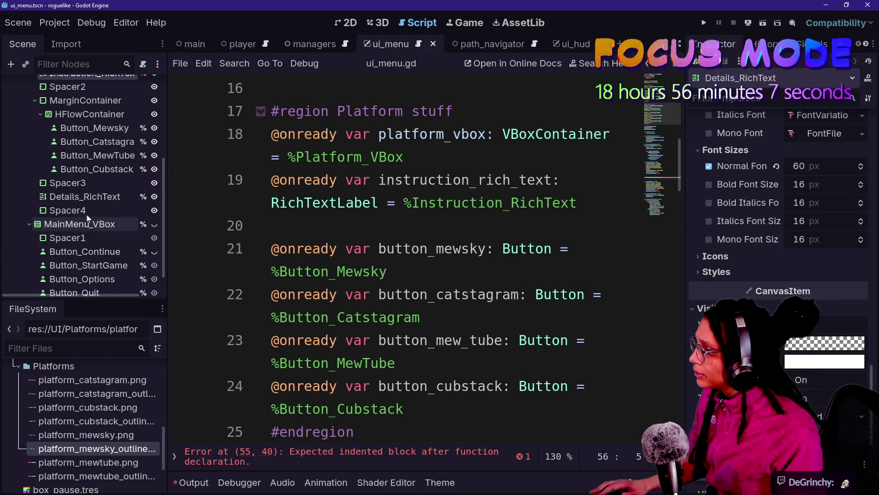
# Add an onready details_rich_text reference to Details_RichText after Cubstack, with a blank line before it
pyautogui.click(67, 183)
pyautogui.moveTo(87, 197)
pyautogui.mouseDown()
pyautogui.moveTo(346, 421)
pyautogui.moveTo(436, 418)
pyautogui.mouseUp()
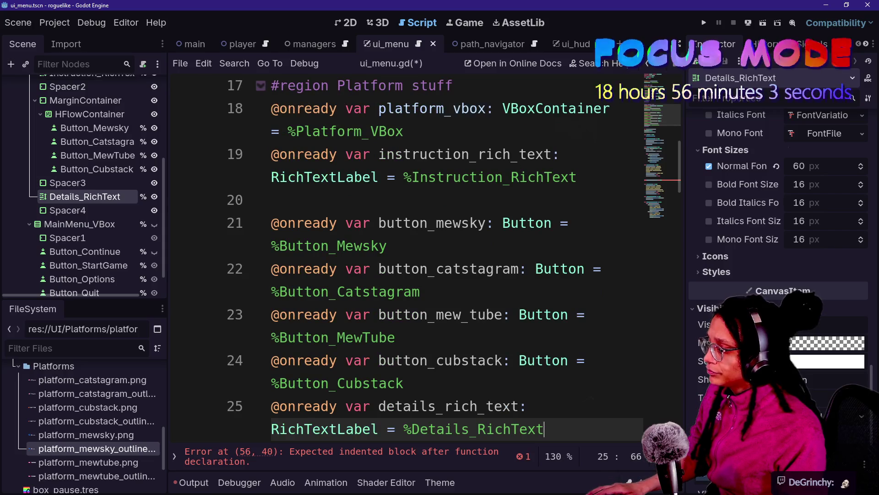
pyautogui.hotkey('ctrl', 'shift', 'F11')
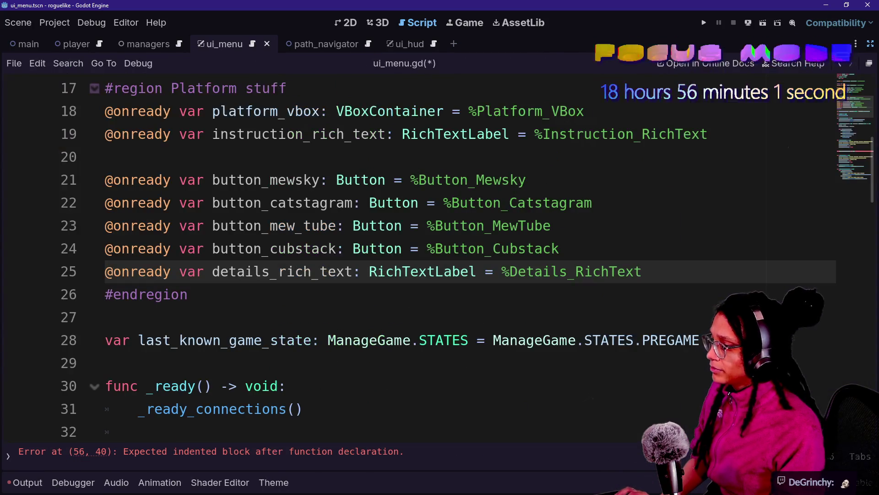
pyautogui.press('Return')
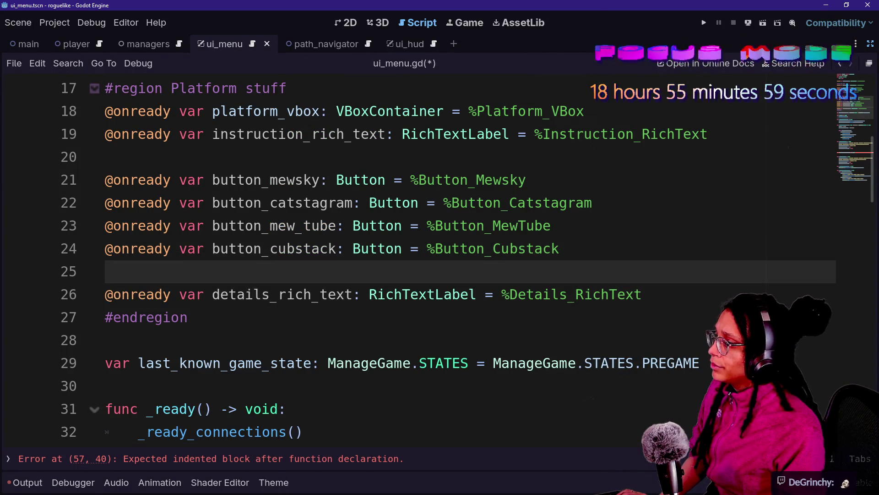
# Begin a title_rich_text. line inside _during_choose_platform() and delete the trailing empty line
pyautogui.scroll(-7, 439, 256)
pyautogui.scroll(-4, 439, 257)
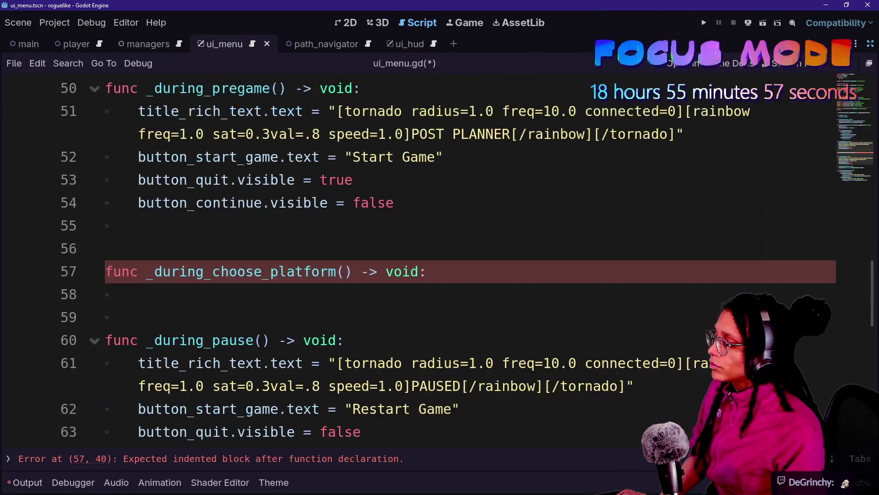
pyautogui.click(138, 294)
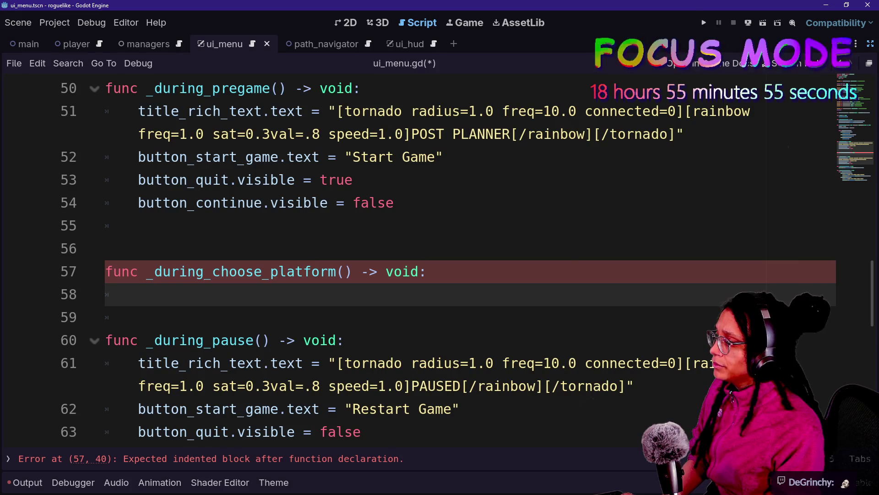
pyautogui.write('tit')
pyautogui.press('Return')
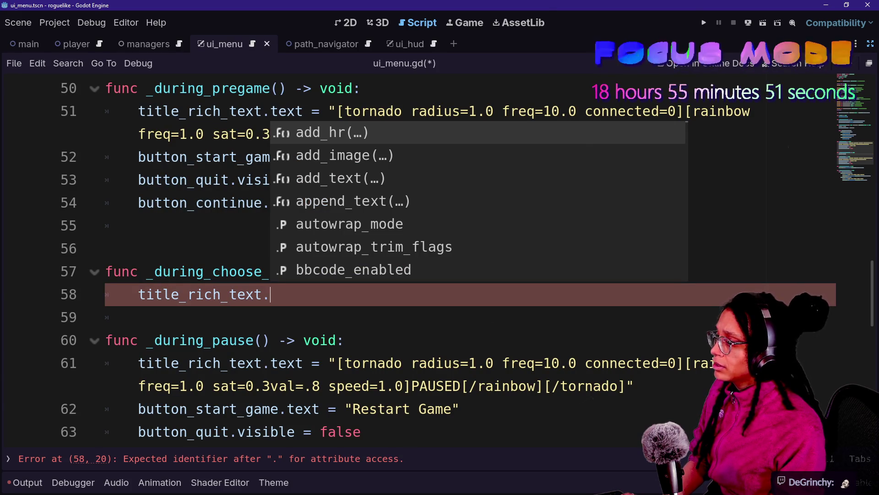
pyautogui.press('Escape')
pyautogui.scroll(-6, 440, 257)
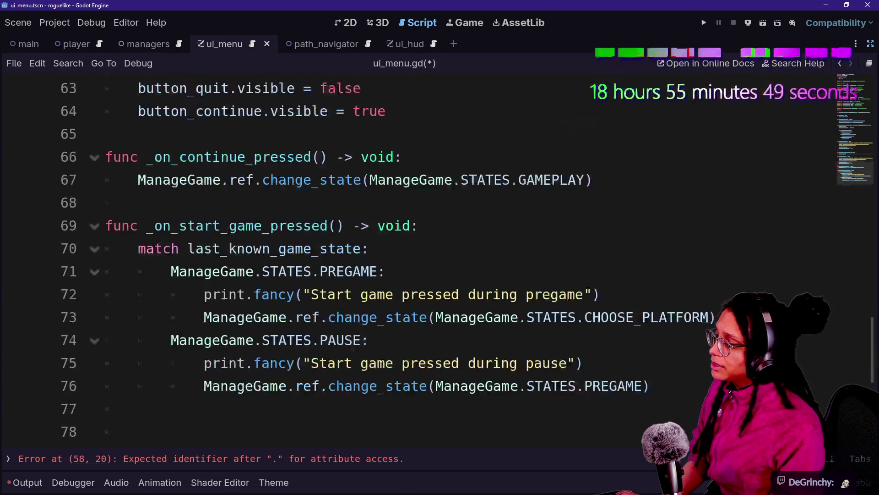
pyautogui.click(105, 317)
pyautogui.press('BackSpace')
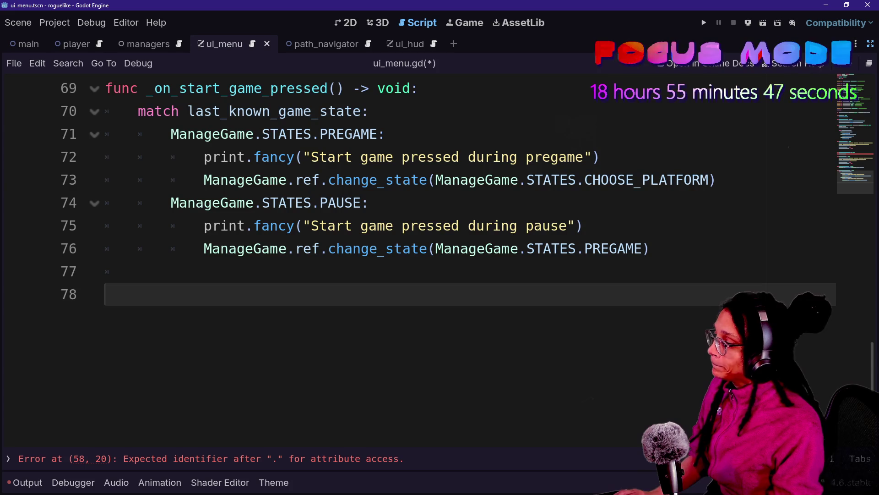
# Declare func _update_title_size(new_size: float) -> void: below the state functions
pyautogui.write('func _chang')
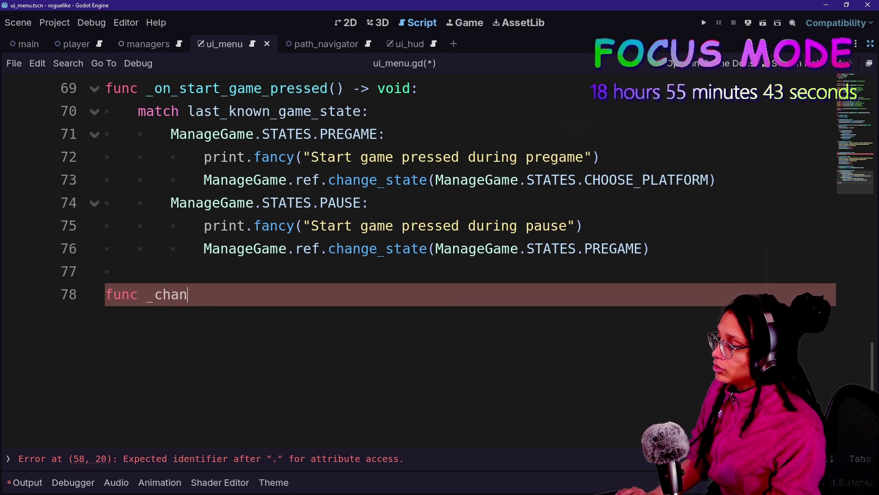
pyautogui.write('update_title_')
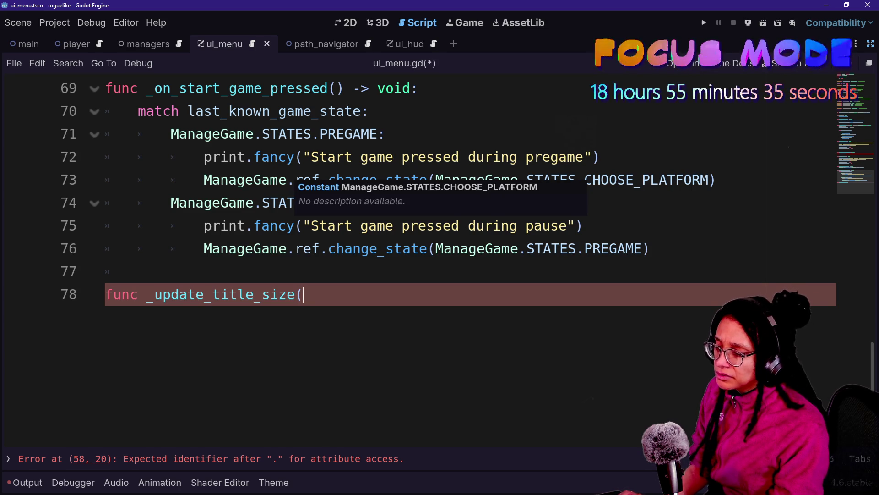
pyautogui.write('new_size: float')
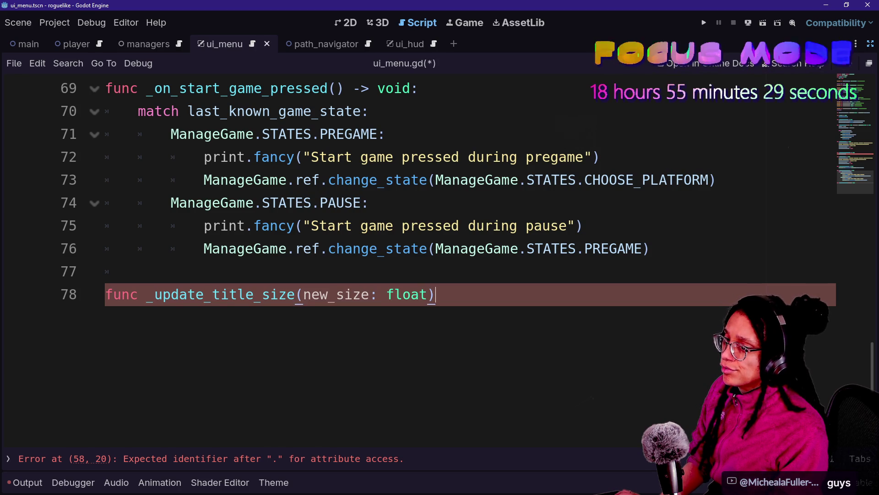
pyautogui.press('BackSpace')
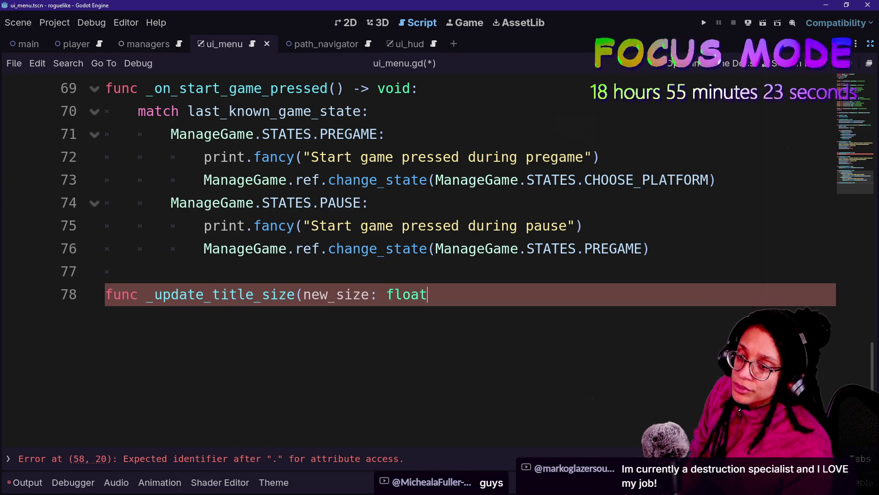
pyautogui.write('t) -> vo')
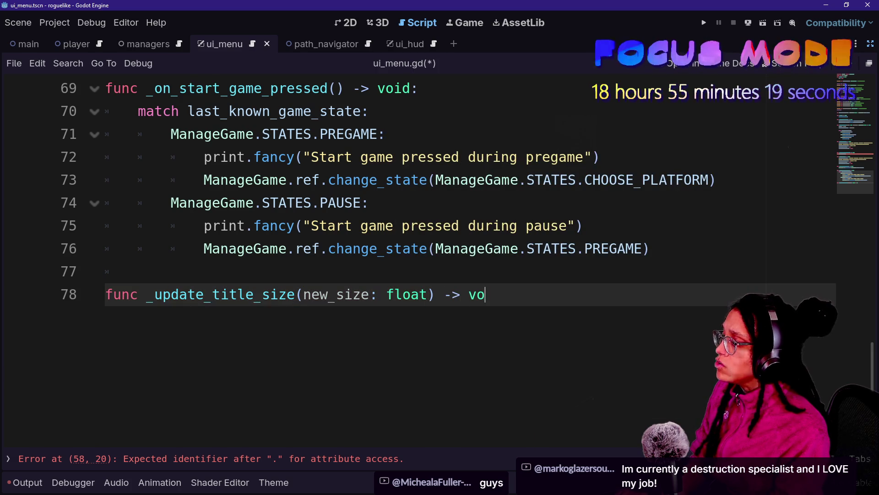
pyautogui.write('id:')
pyautogui.press('Return')
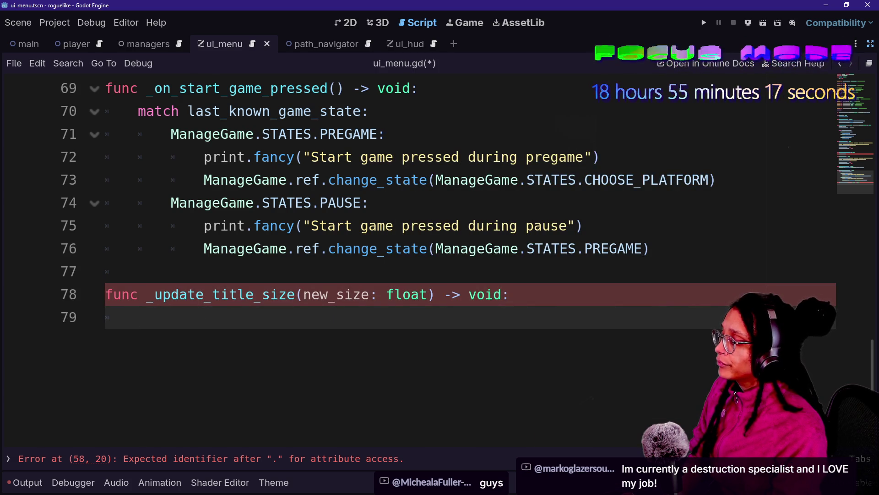
pyautogui.write('title')
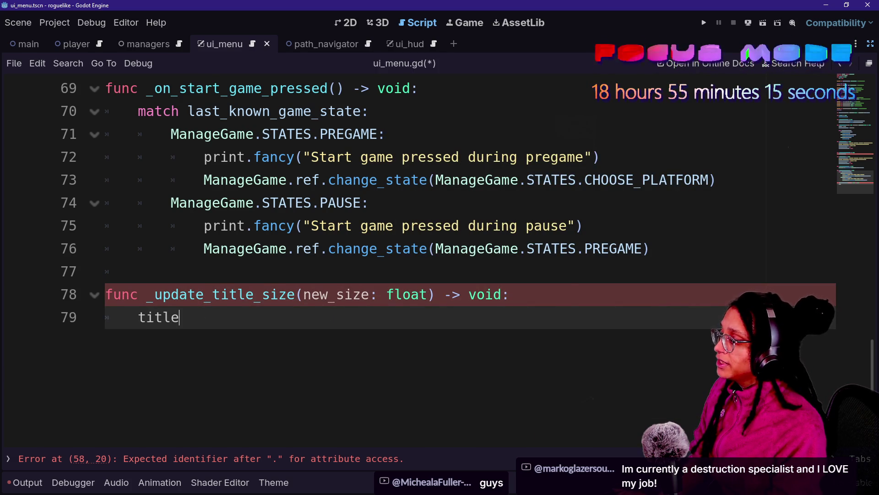
# Start the body with title_rich_text, trying member names until push_font_size is accepted
pyautogui.press('Return')
pyautogui.write('.t')
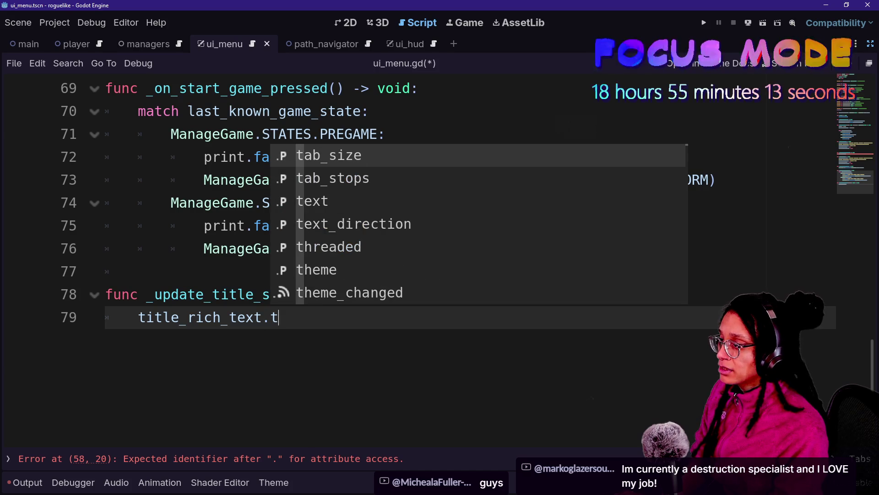
pyautogui.press('BackSpace')
pyautogui.write('si')
pyautogui.press('BackSpace')
pyautogui.press('BackSpace')
pyautogui.write('f')
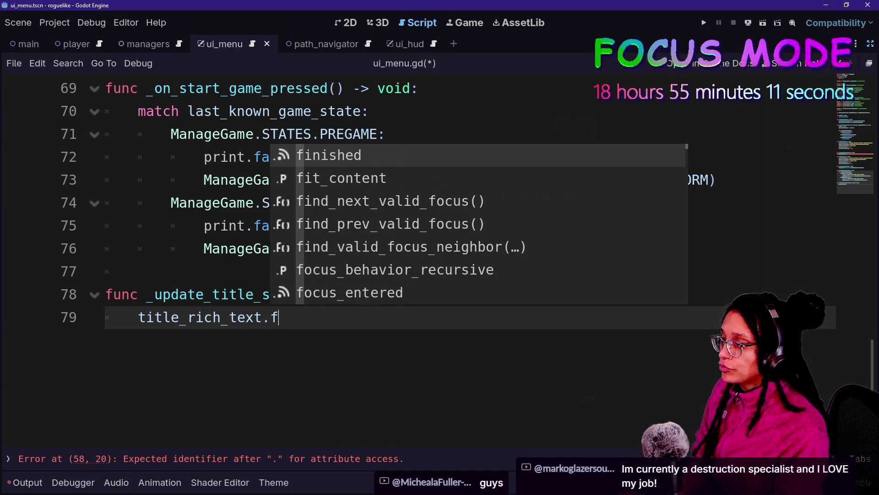
pyautogui.write('ont')
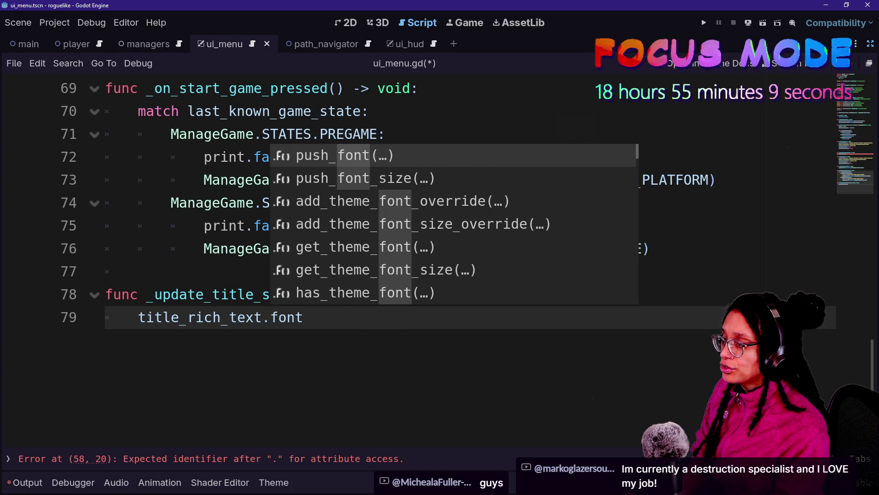
pyautogui.press('BackSpace')
pyautogui.press('BackSpace')
pyautogui.press('BackSpace')
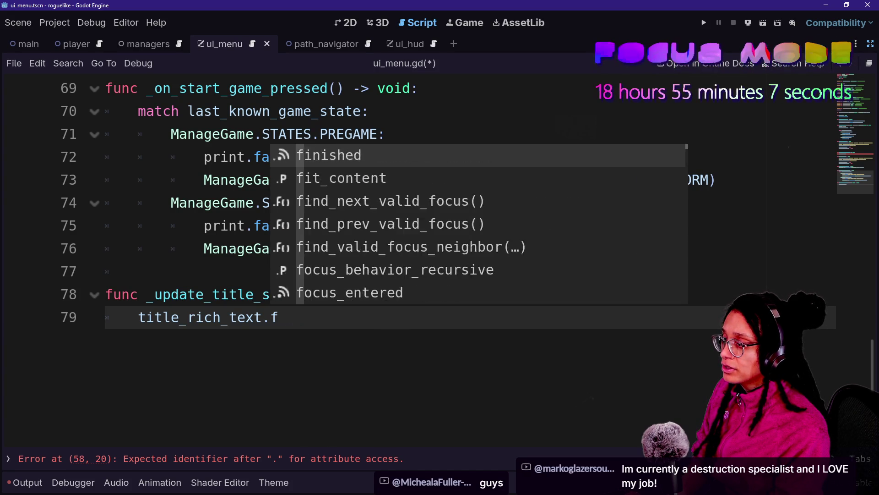
pyautogui.write('set_theme')
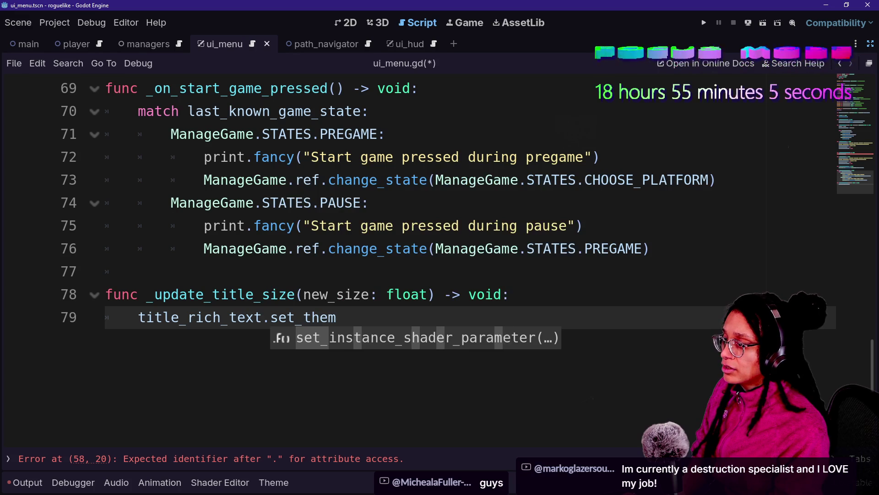
pyautogui.press('BackSpace')
pyautogui.press('BackSpace')
pyautogui.press('BackSpace')
pyautogui.write('override_')
pyautogui.press('BackSpace')
pyautogui.press('BackSpace')
pyautogui.press('BackSpace')
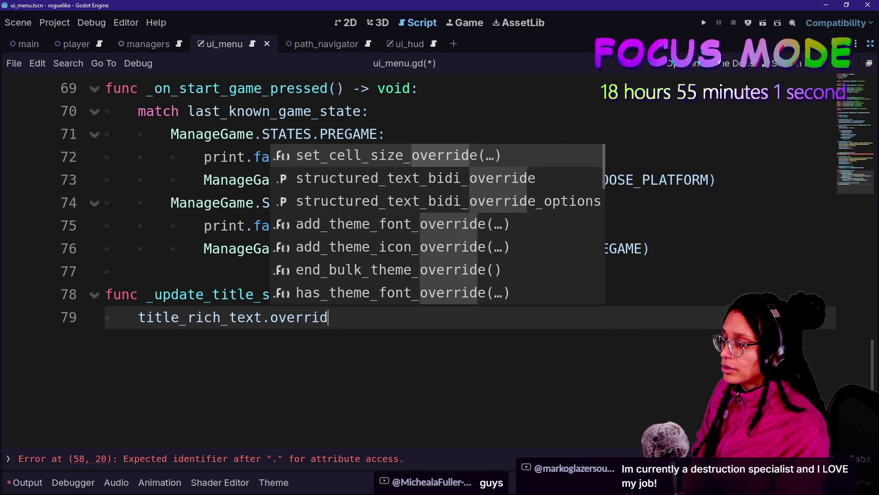
pyautogui.write('font_siz')
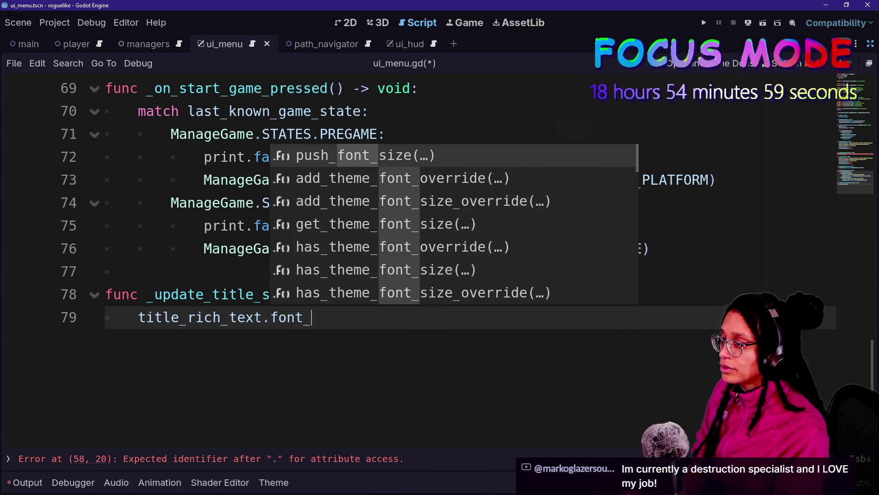
pyautogui.press('Return')
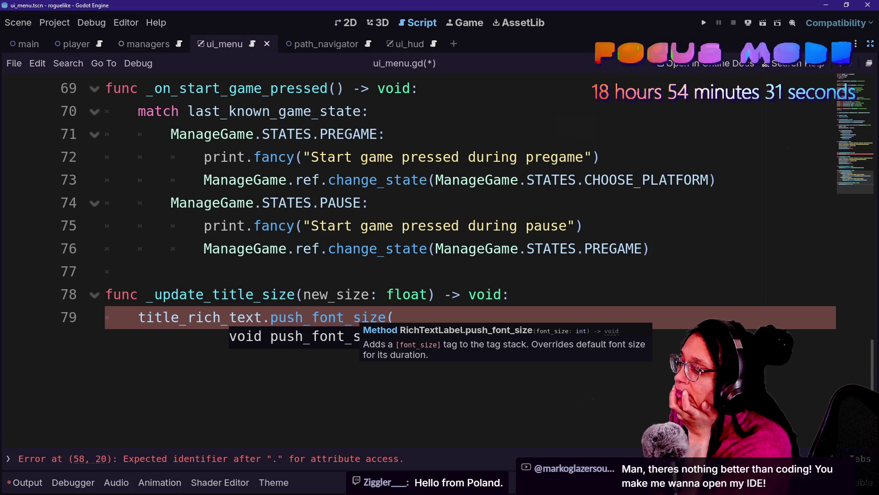
# Drag the Normal Font Size property path from the Inspector into the push_font_size call
pyautogui.moveTo(353, 317); pyautogui.dragTo(691, 180)
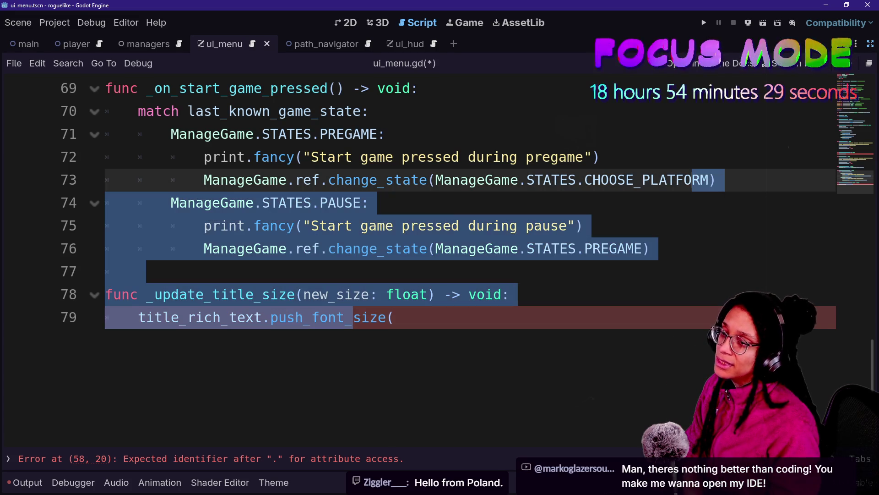
pyautogui.click(869, 63)
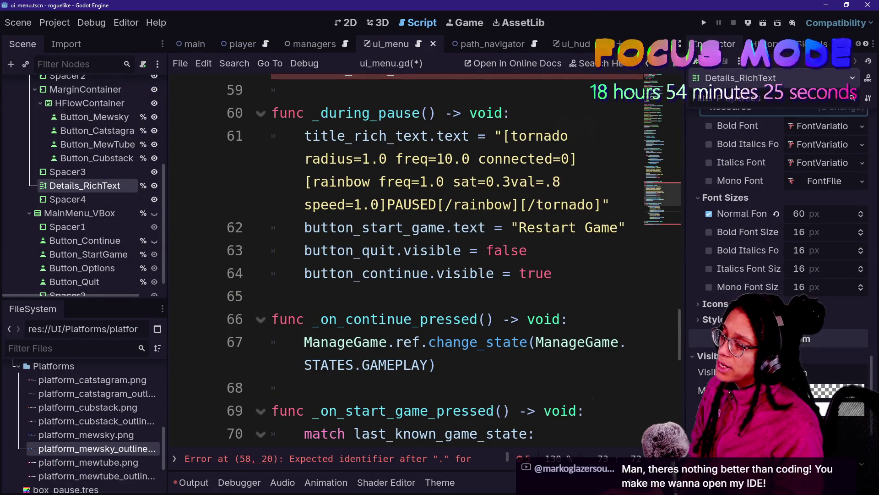
pyautogui.scroll(-3, 609, 330)
pyautogui.scroll(-5, 609, 330)
pyautogui.click(724, 215)
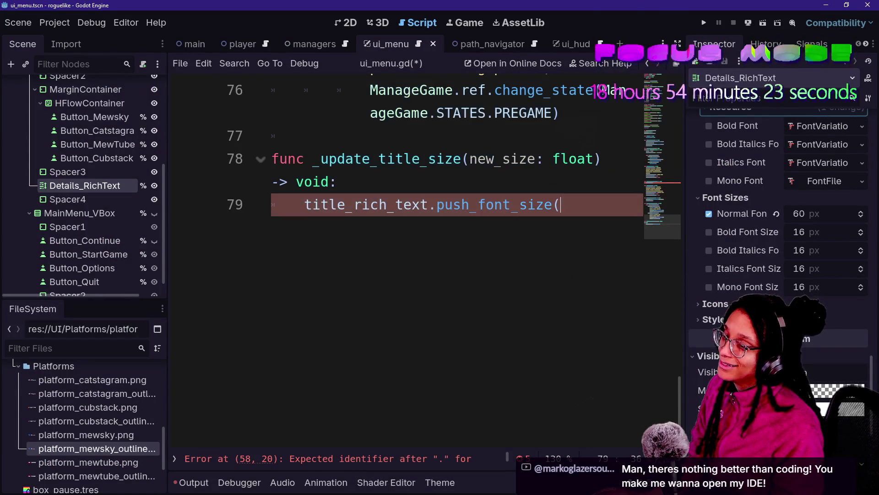
pyautogui.moveTo(723, 216)
pyautogui.mouseDown()
pyautogui.moveTo(530, 247)
pyautogui.moveTo(563, 207)
pyautogui.mouseUp()
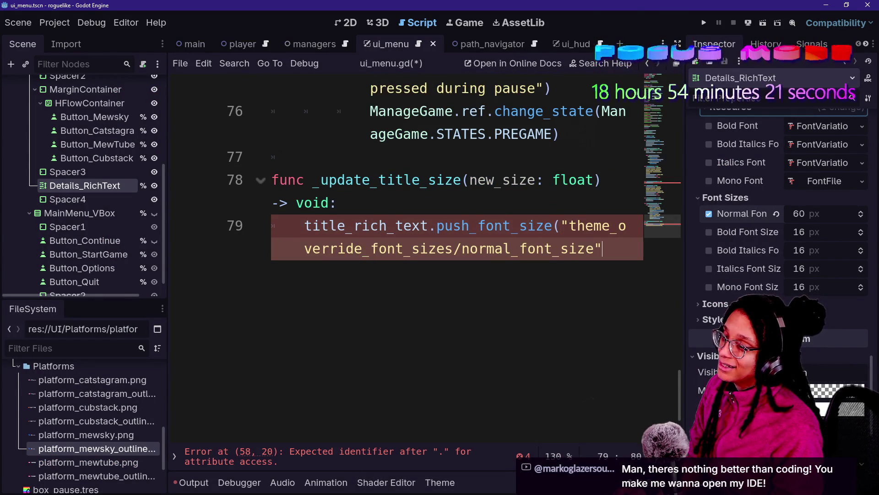
# Replace push_font_size( with title_rich_text.add_theme_font_size_override via autocomplete
pyautogui.click(337, 202)
pyautogui.hotkey('ctrl', 'shift', 'F11')
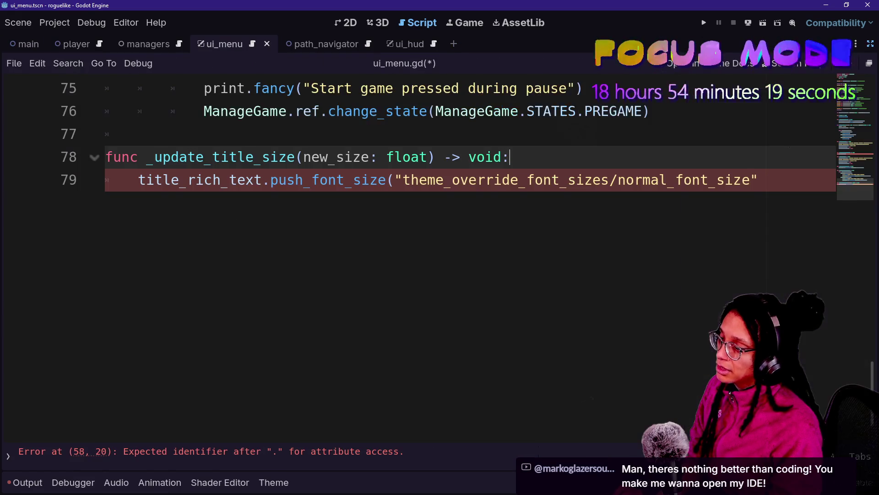
pyautogui.click(270, 180)
pyautogui.moveTo(271, 179); pyautogui.dragTo(395, 180)
pyautogui.press('BackSpace')
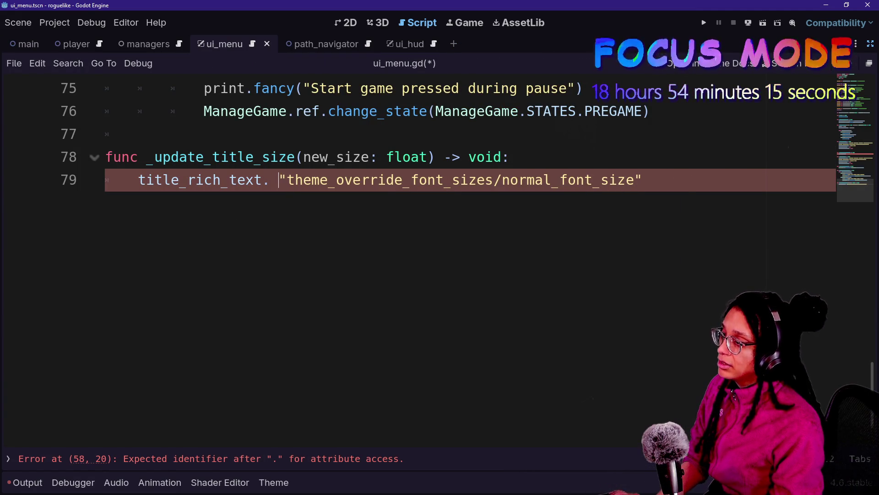
pyautogui.press('Left')
pyautogui.hotkey('ctrl', 'space')
pyautogui.write('theme_ov')
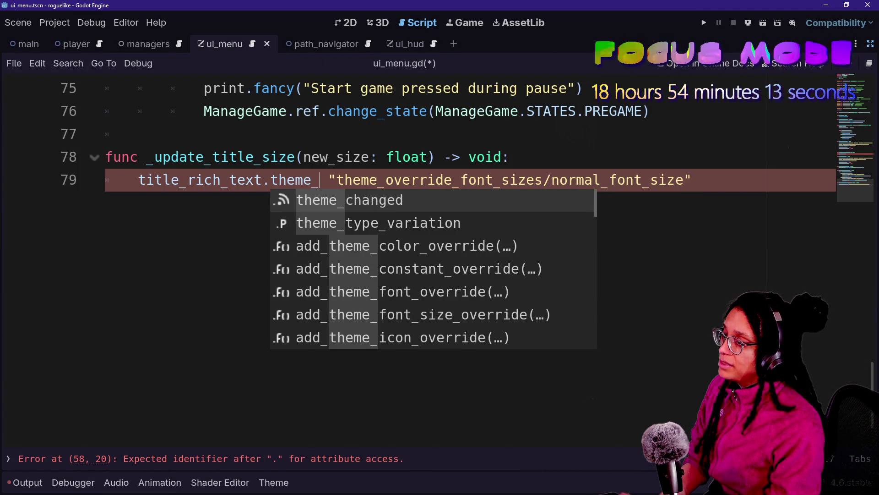
pyautogui.write('erride')
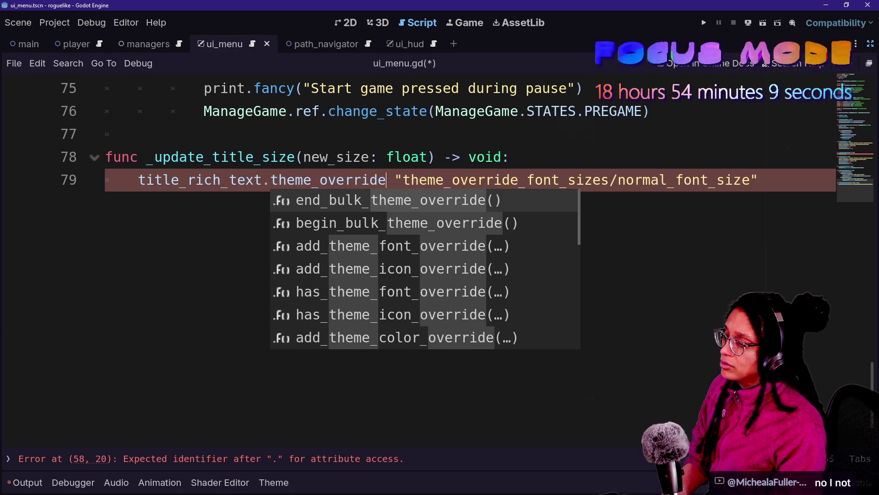
pyautogui.press('Down')
pyautogui.press('Down')
pyautogui.press('Down')
pyautogui.press('Down')
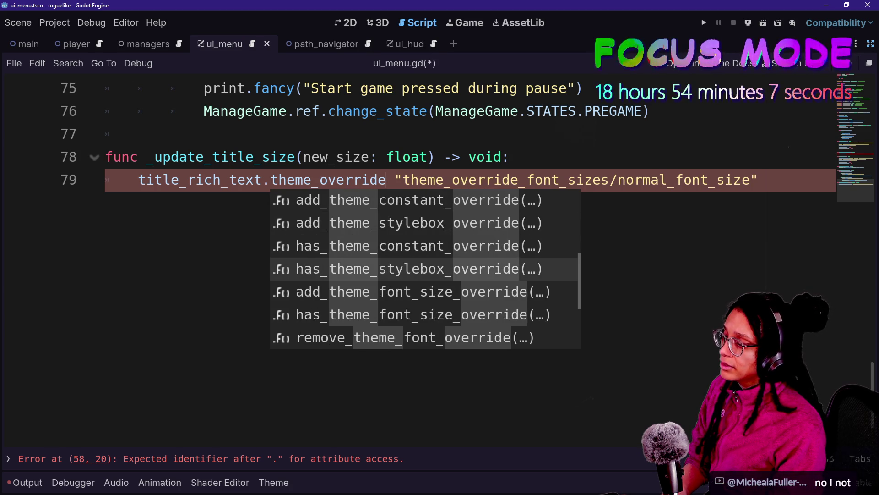
pyautogui.press('Up')
pyautogui.press('Down')
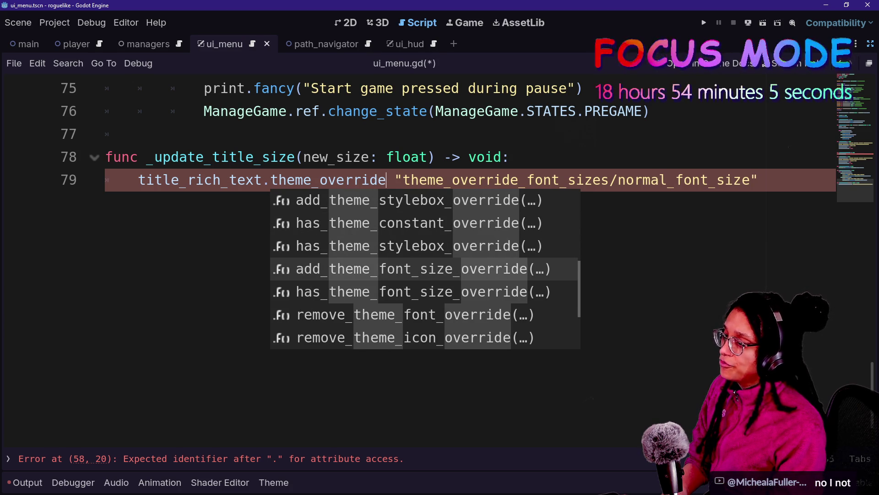
pyautogui.press('Return')
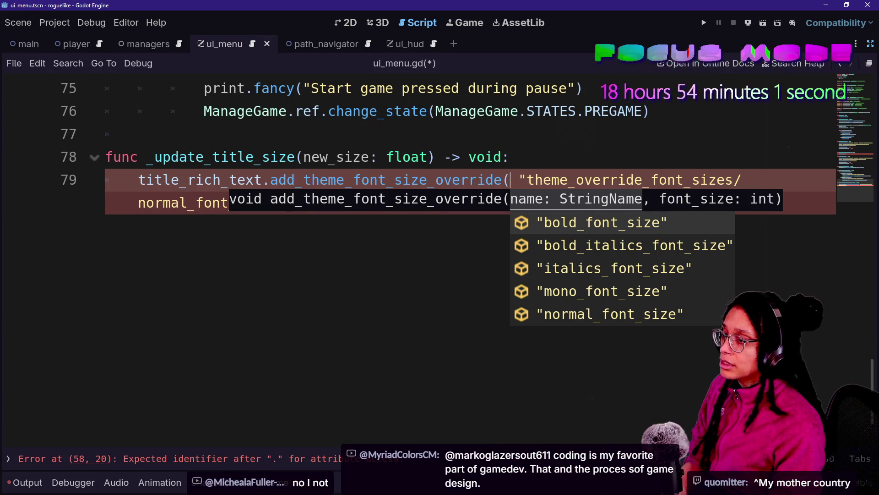
# Fill the override arguments as ("normal_font_size", new_size)
pyautogui.write('norm')
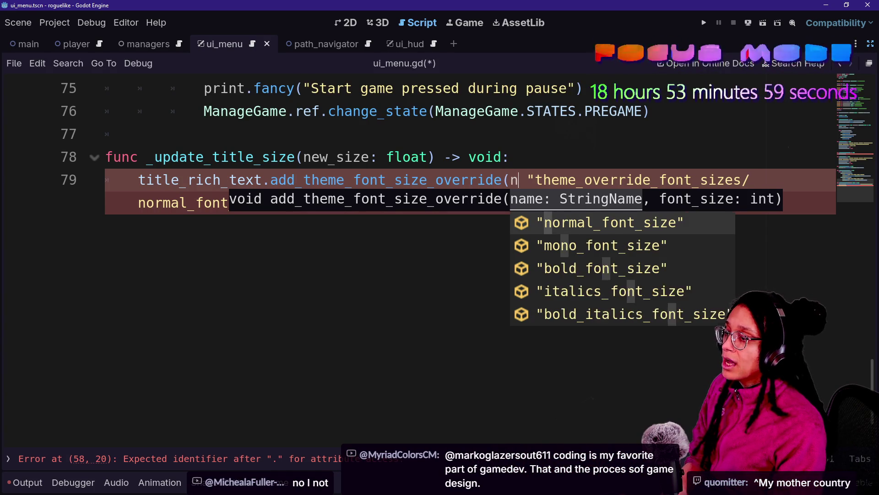
pyautogui.press('Return')
pyautogui.hotkey('ctrl', 'z')
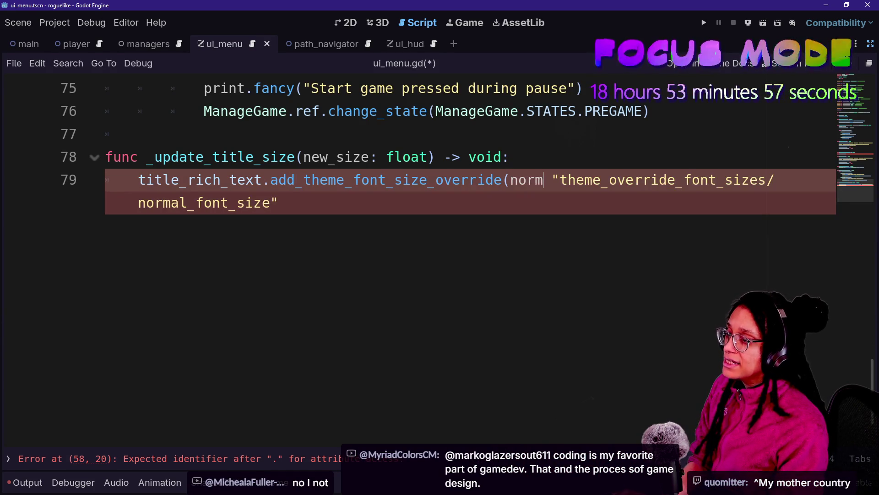
pyautogui.hotkey('ctrl', 'space')
pyautogui.write('al_f')
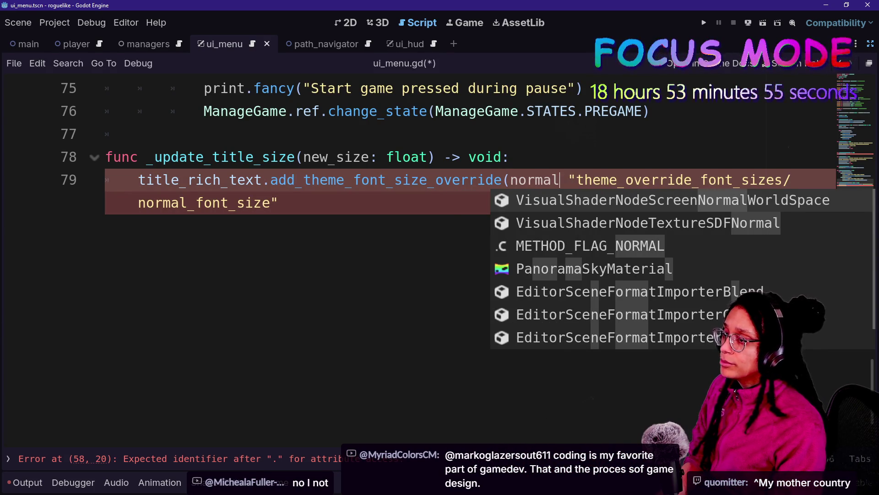
pyautogui.press('BackSpace')
pyautogui.press('BackSpace')
pyautogui.press('BackSpace')
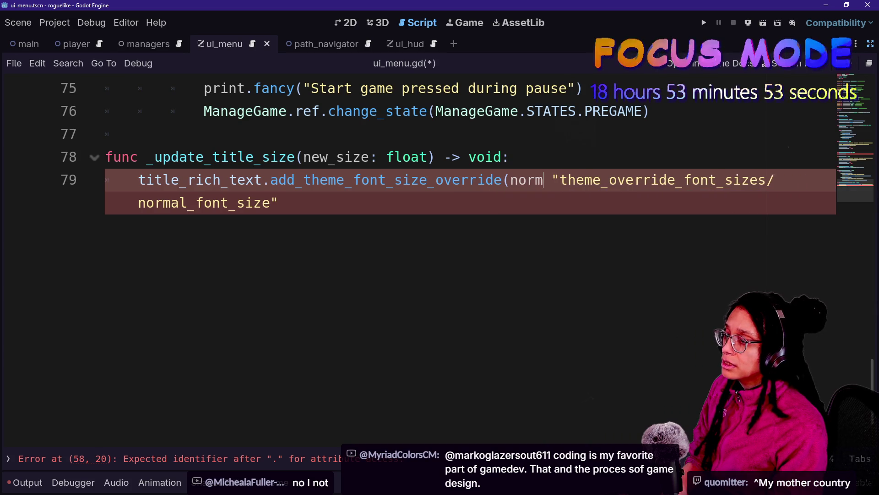
pyautogui.press('BackSpace')
pyautogui.write('"n')
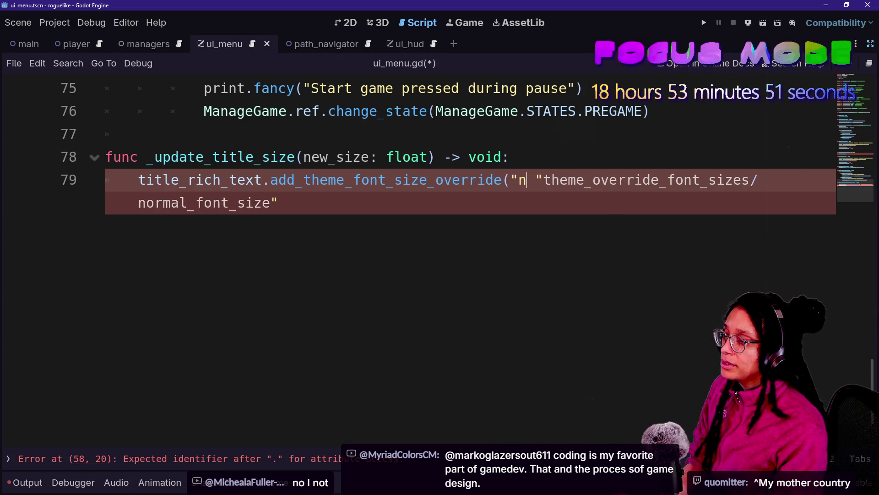
pyautogui.write('orm')
pyautogui.press('Return')
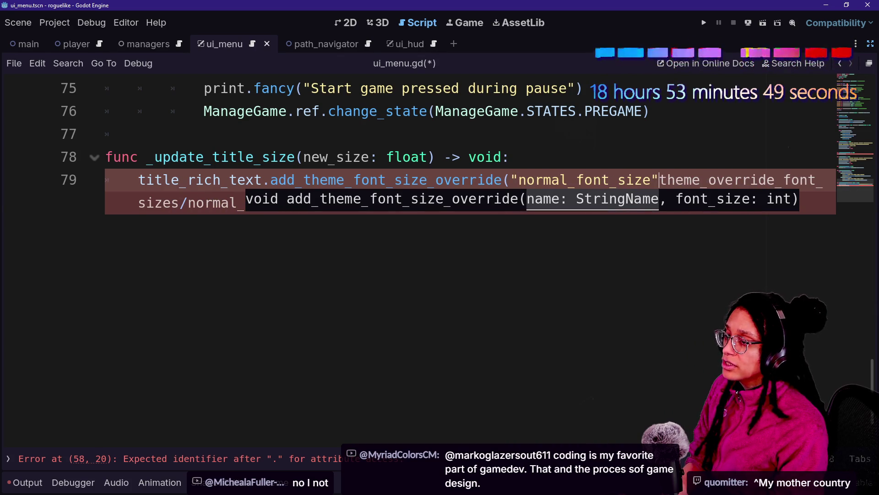
pyautogui.write(',new_size)')
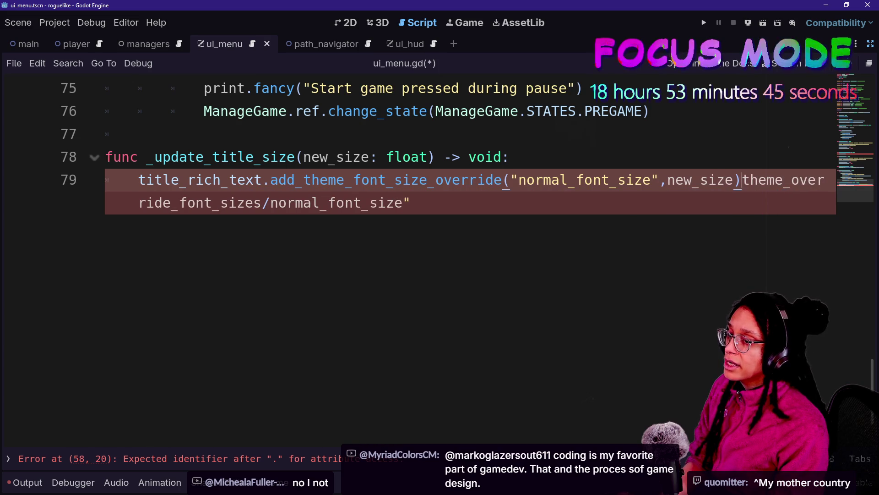
# Delete the leftover property path string from line 79
pyautogui.press('Return')
pyautogui.press('End')
pyautogui.hotkey('shift', 'Home')
pyautogui.press('BackSpace')
pyautogui.press('BackSpace')
# Insert the normal font size property path onto its own line below the override call
pyautogui.click(870, 44)
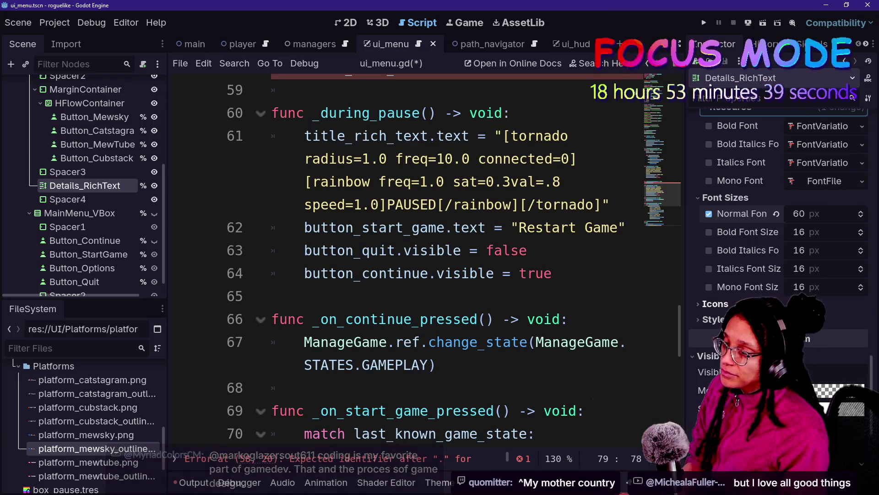
pyautogui.scroll(-3, 403, 262)
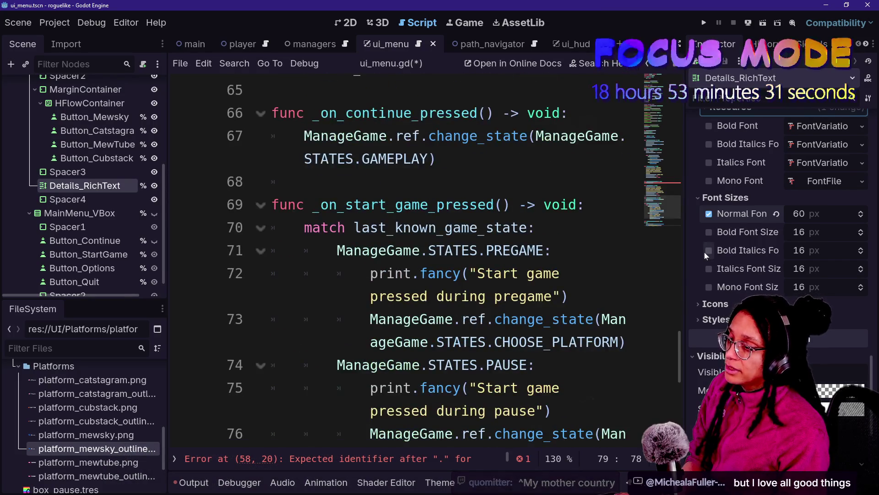
pyautogui.scroll(-1, 403, 261)
pyautogui.scroll(-4, 403, 261)
pyautogui.scroll(5, 403, 261)
pyautogui.scroll(-3, 403, 261)
pyautogui.scroll(-2, 550, 293)
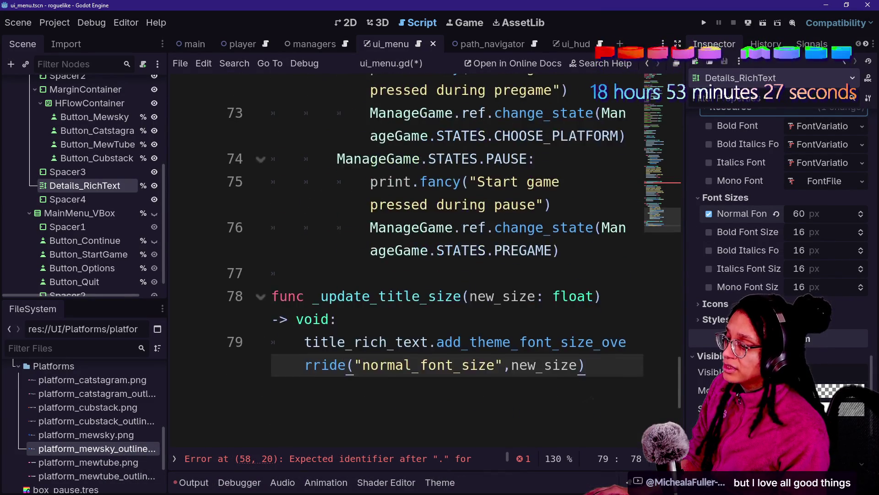
pyautogui.moveTo(337, 274); pyautogui.dragTo(354, 274)
pyautogui.click(557, 273)
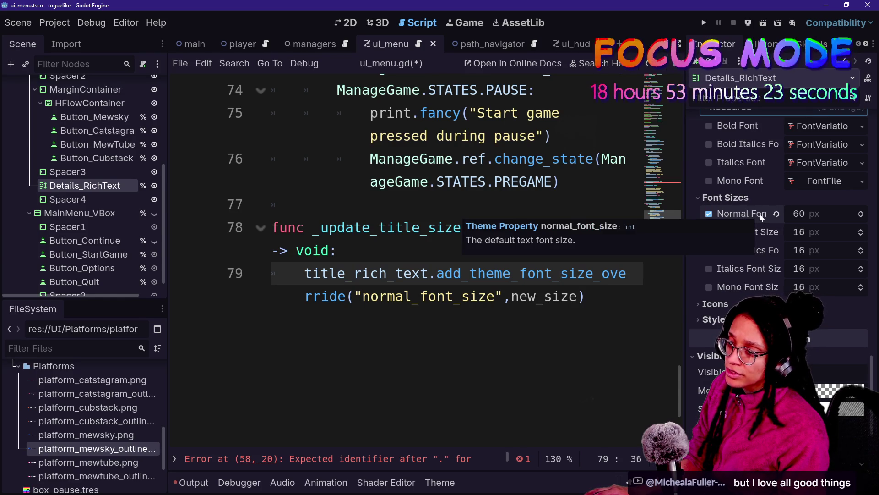
pyautogui.moveTo(757, 218)
pyautogui.mouseDown()
pyautogui.moveTo(710, 246)
pyautogui.moveTo(720, 234)
pyautogui.moveTo(649, 249)
pyautogui.moveTo(585, 291)
pyautogui.moveTo(572, 357)
pyautogui.moveTo(370, 392)
pyautogui.mouseUp()
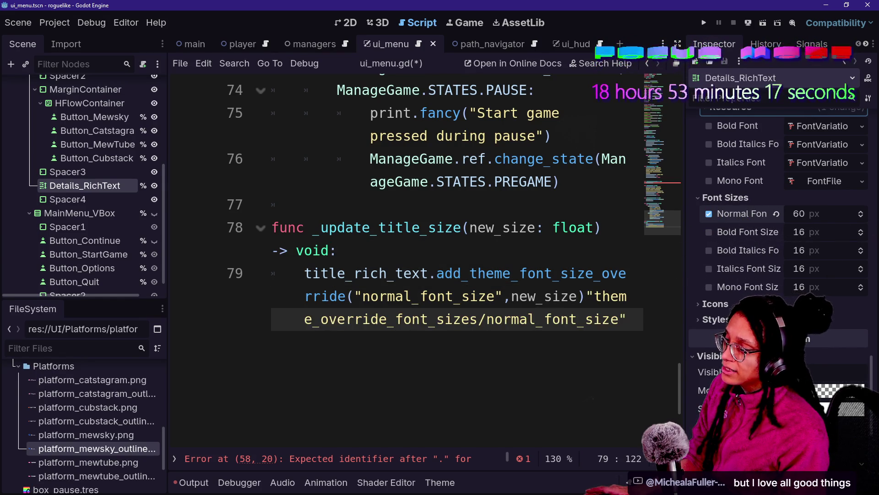
pyautogui.click(589, 317)
pyautogui.press('Return')
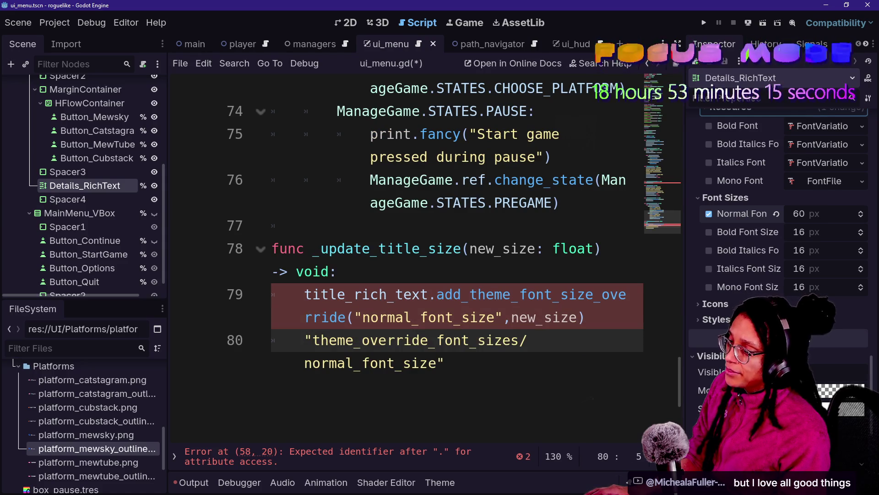
pyautogui.hotkey('shift', 'End')
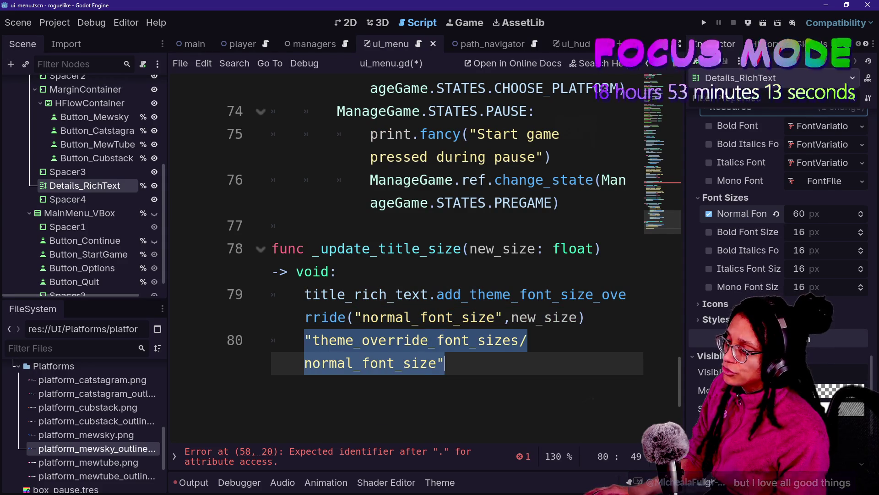
pyautogui.press('Right')
# Remove the unfinished lines 80 and 81 after the font size override call
pyautogui.hotkey('ctrl', 'shift', 'F11')
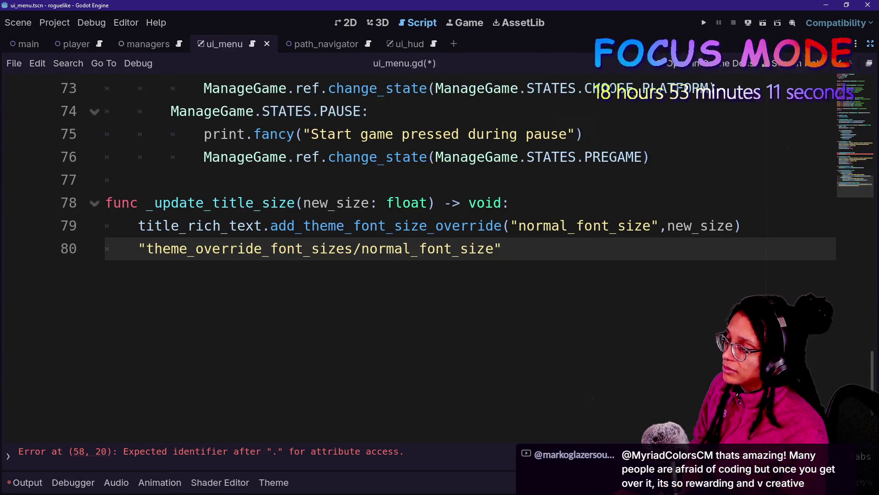
pyautogui.press('Tab')
pyautogui.press('Tab')
pyautogui.press('Tab')
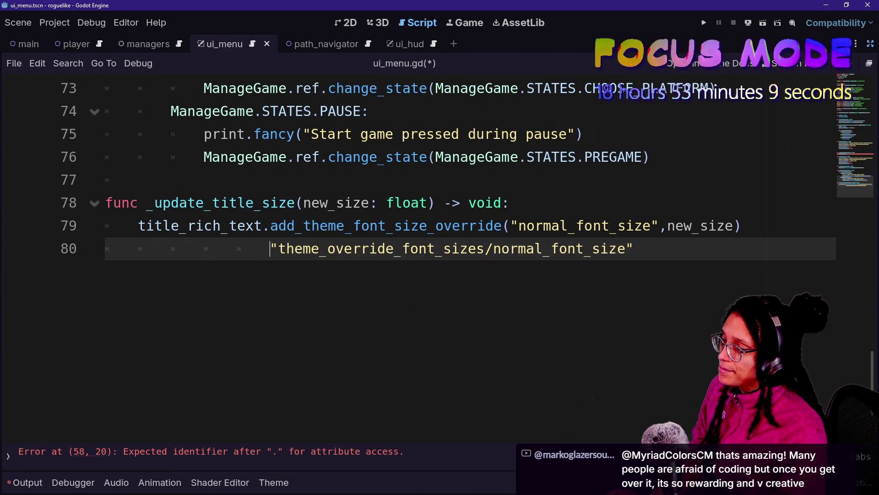
pyautogui.moveTo(270, 225); pyautogui.dragTo(742, 225)
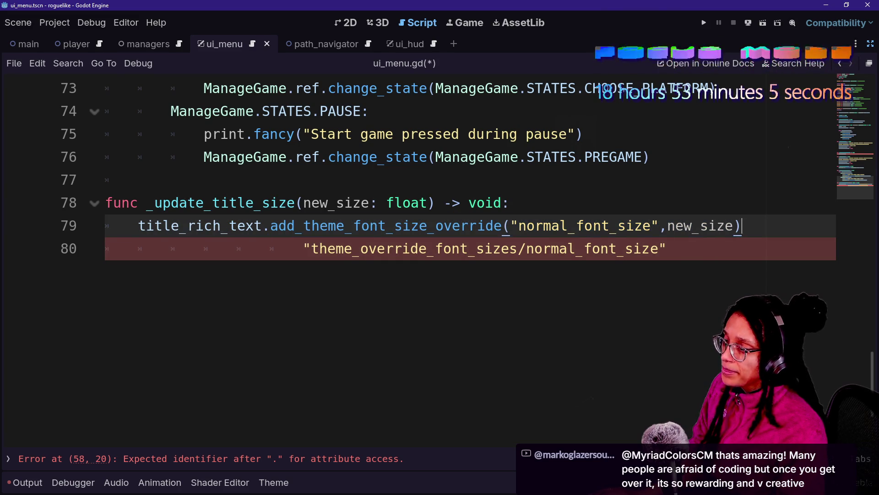
pyautogui.moveTo(304, 248); pyautogui.dragTo(526, 249)
pyautogui.click(526, 249)
pyautogui.press('Return')
pyautogui.write('title_rich')
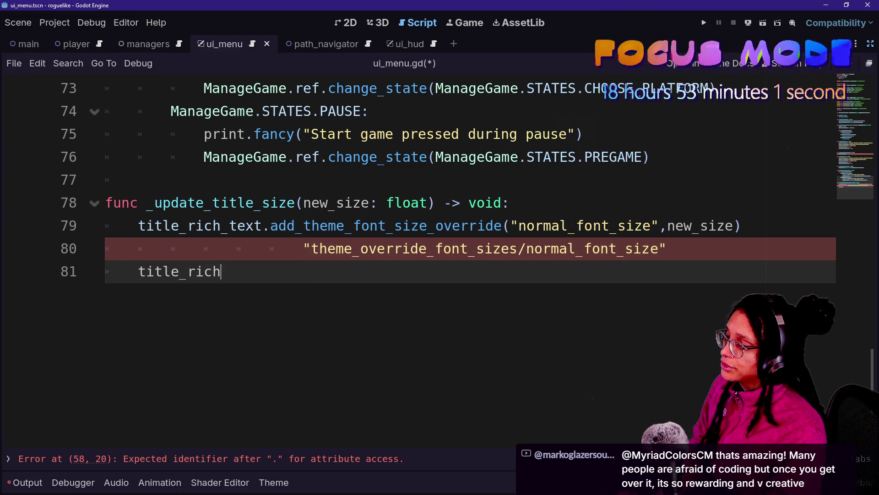
pyautogui.write('_text.th')
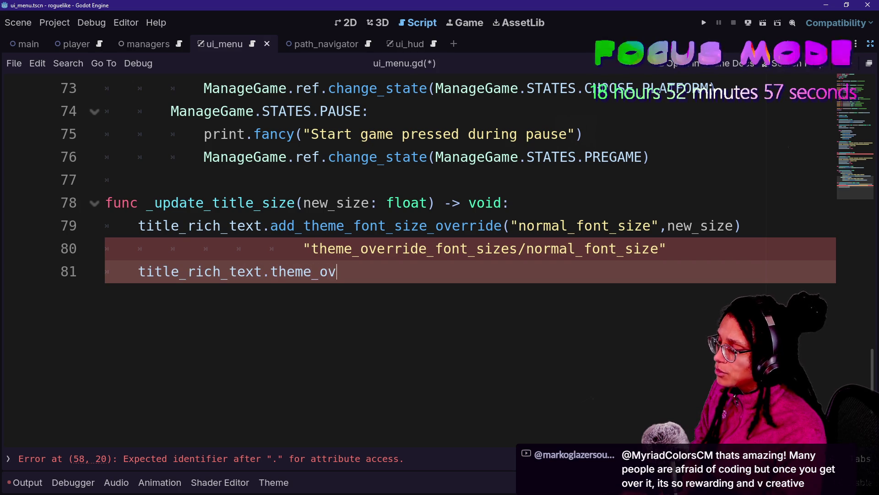
pyautogui.doubleClick(370, 225)
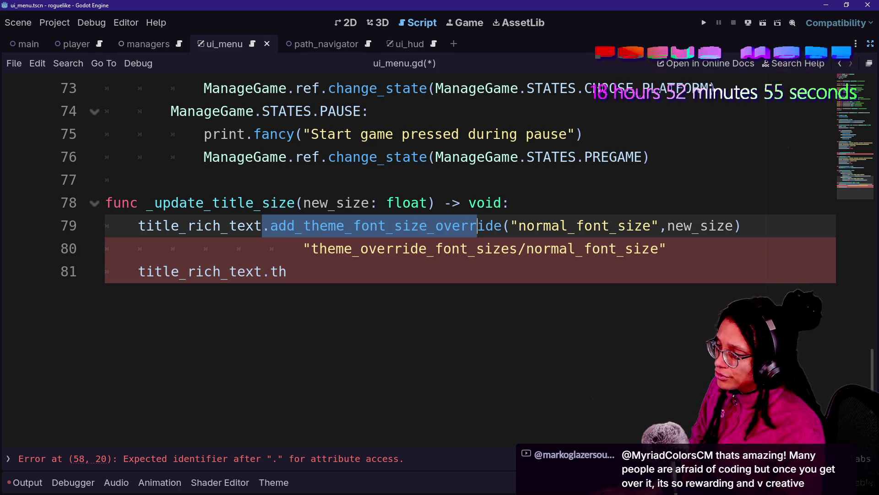
pyautogui.click(303, 225)
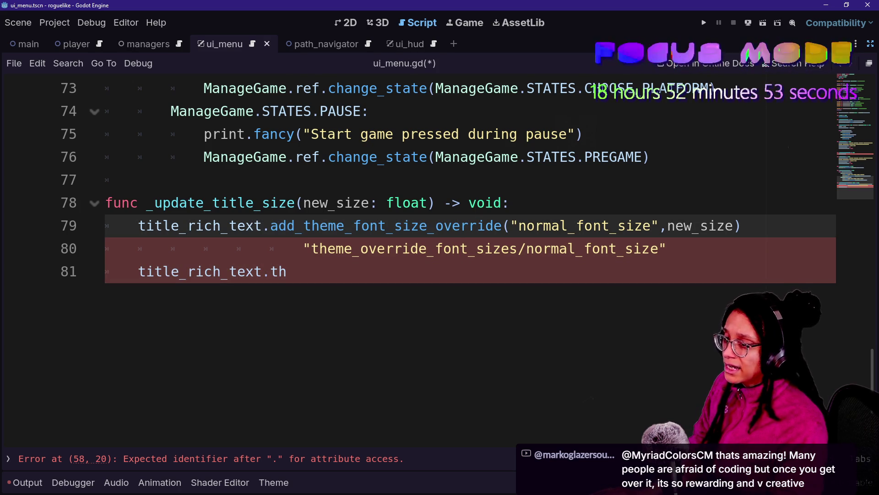
pyautogui.moveTo(289, 272); pyautogui.dragTo(744, 226)
pyautogui.press('BackSpace')
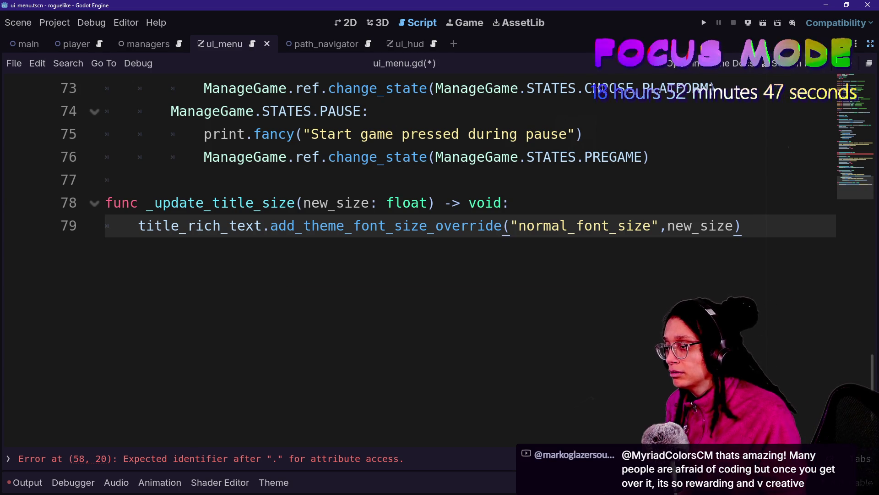
# Split the override arguments across lines with new_size indented, then switch to the browser chat
pyautogui.click(510, 225)
pyautogui.press('Return')
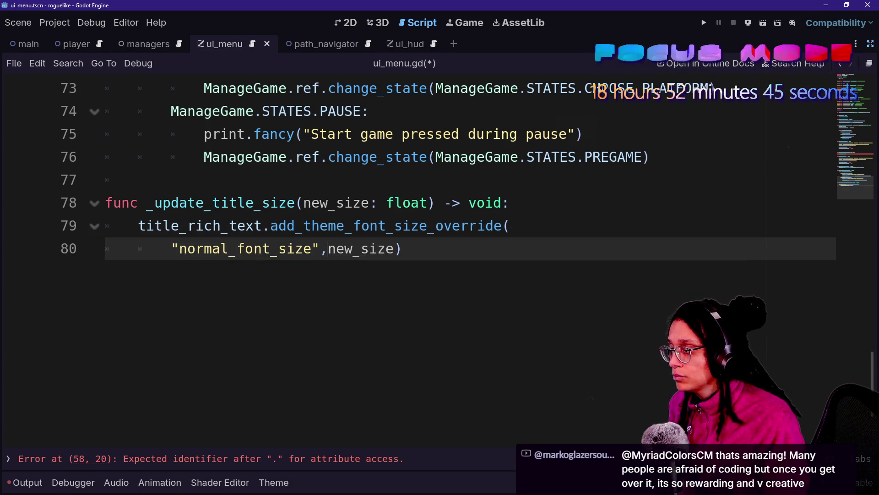
pyautogui.press('Return')
pyautogui.press('Tab')
pyautogui.click(327, 248)
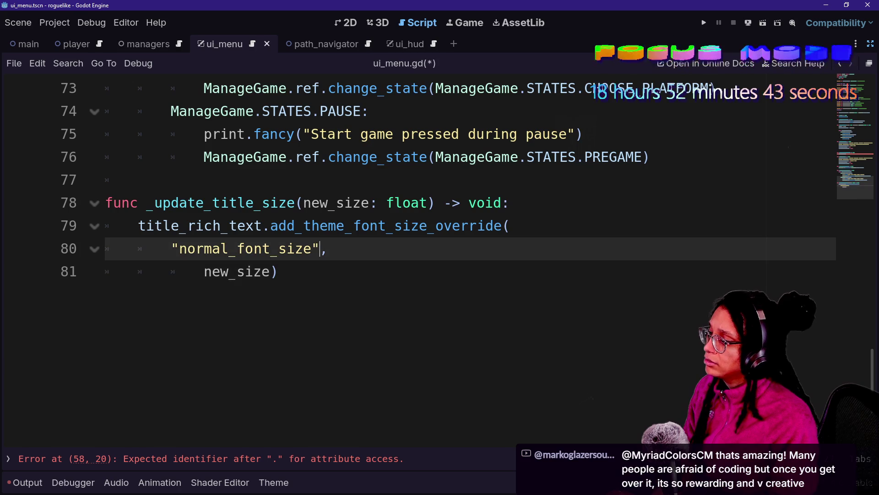
pyautogui.scroll(1, 458, 229)
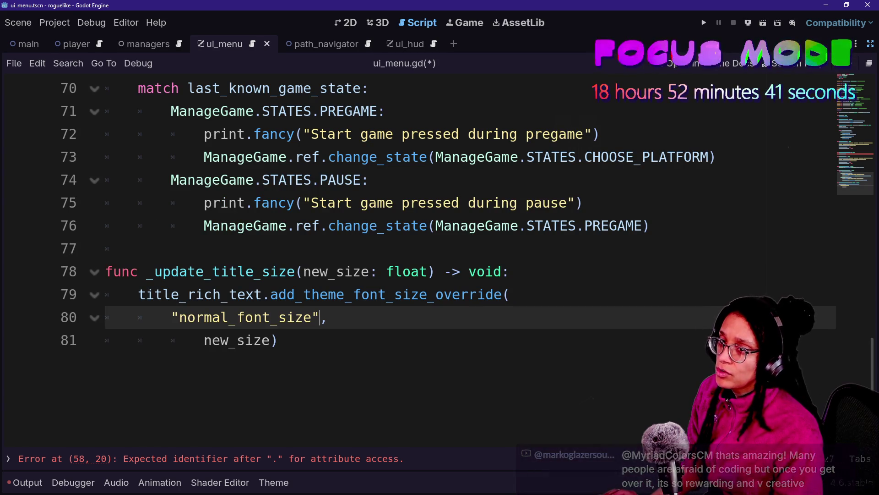
pyautogui.hotkey('alt', 'Tab')
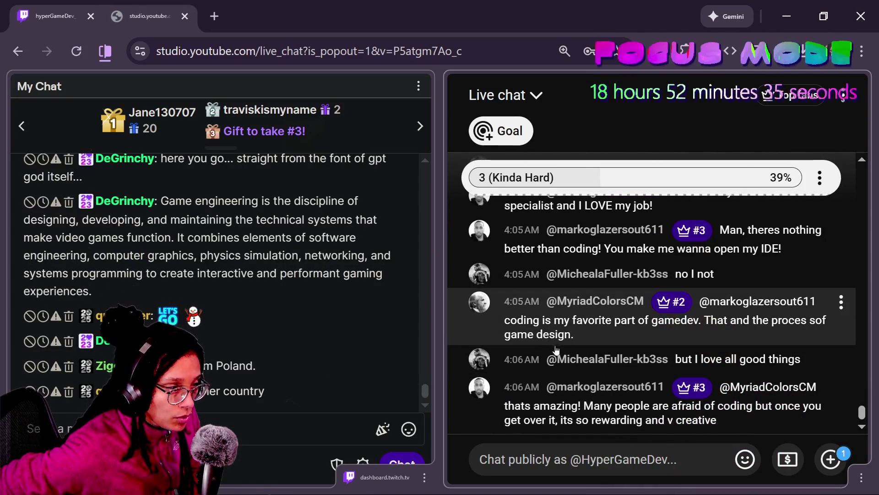
# Scroll the YouTube Studio chat pop-out to read viewers' coding and game design messages, then return to Godot
pyautogui.scroll(2, 608, 354)
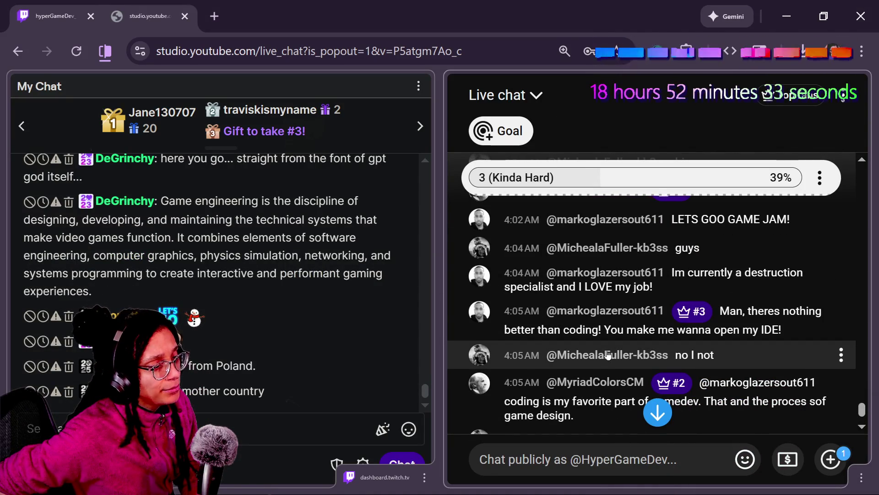
pyautogui.scroll(-2, 608, 354)
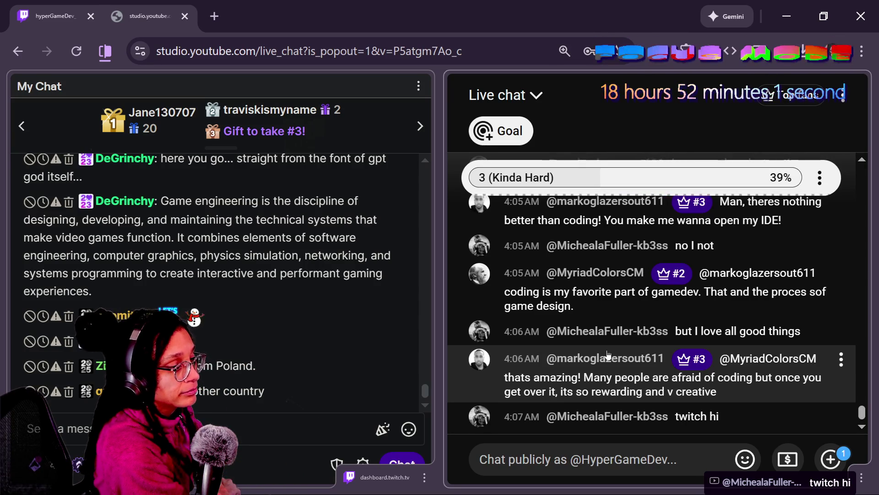
pyautogui.scroll(2, 584, 320)
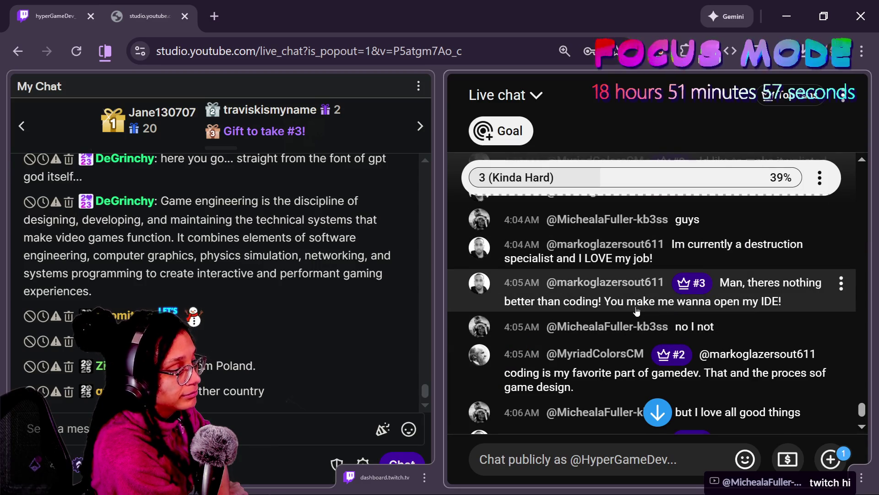
pyautogui.scroll(-2, 636, 311)
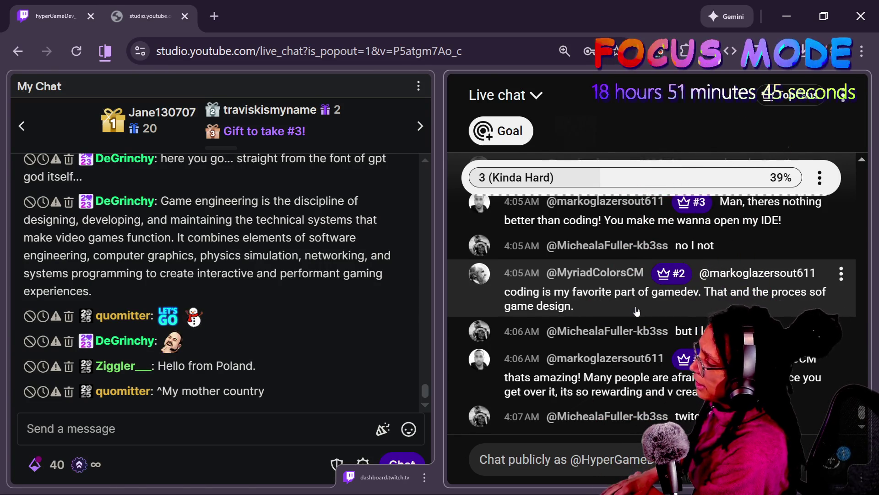
pyautogui.hotkey('alt', 'Tab')
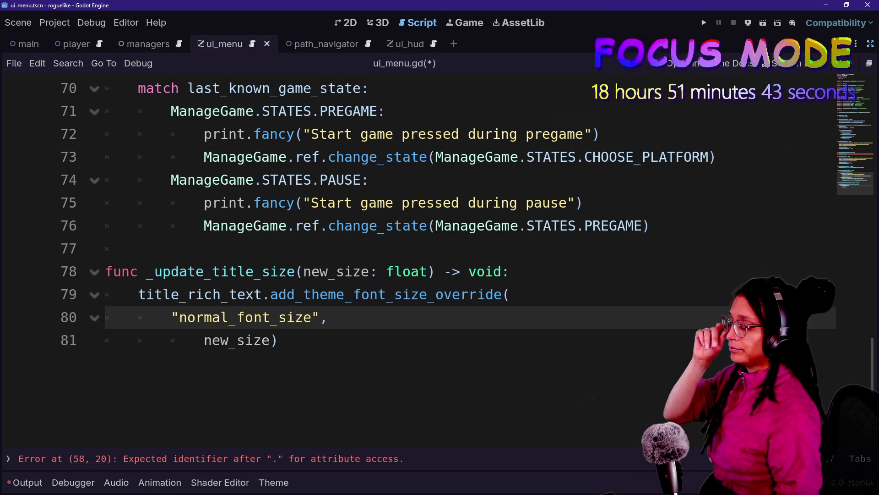
# Return to line 58's unfinished title_rich_text line in _during_choose_platform and restore the side panels
pyautogui.press('Down')
pyautogui.press('Up')
pyautogui.press('Up')
pyautogui.press('Down')
pyautogui.press('Down')
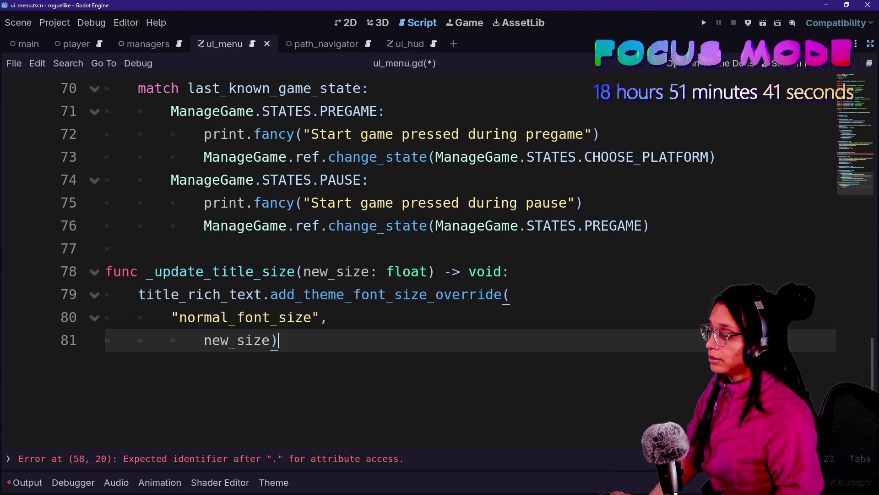
pyautogui.press('Up')
pyautogui.press('Up')
pyautogui.press('Up')
pyautogui.scroll(6, 412, 229)
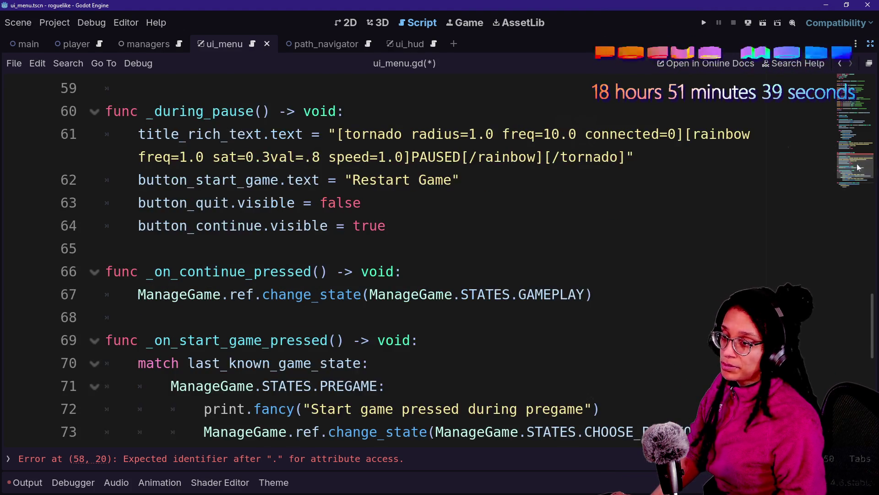
pyautogui.click(427, 210)
pyautogui.click(270, 233)
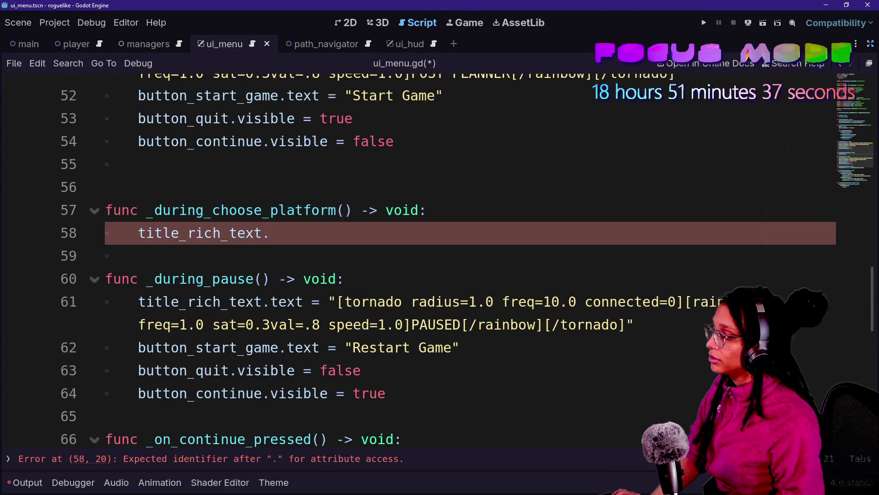
pyautogui.hotkey('ctrl', 'shift', 'F11')
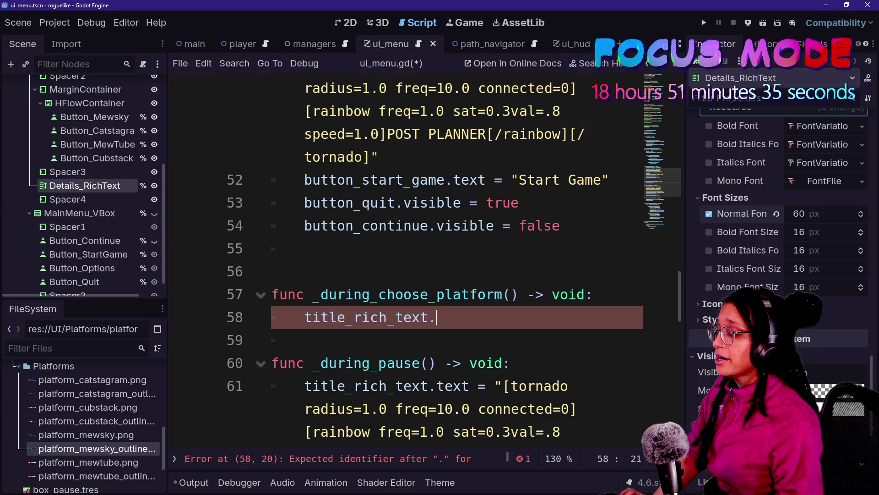
# List title_rich_text's members with autocomplete at line 58, then dismiss the suggestions
pyautogui.press('Down')
pyautogui.press('Down')
pyautogui.press('Down')
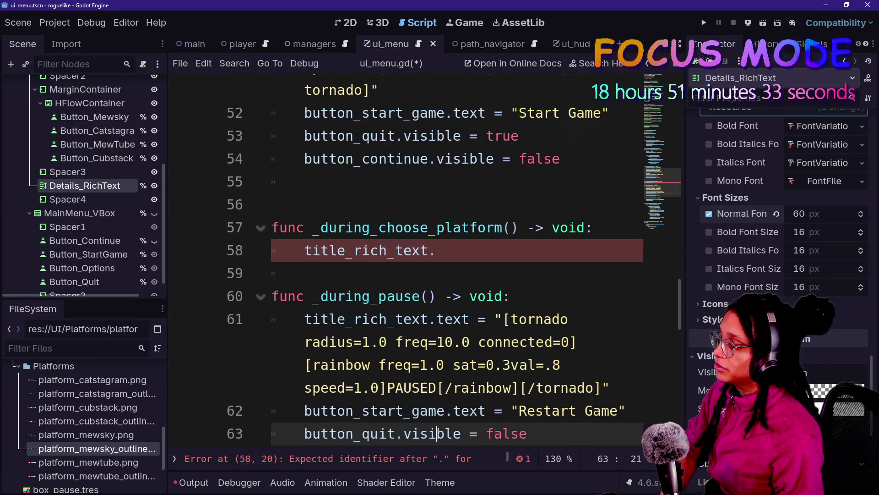
pyautogui.click(437, 250)
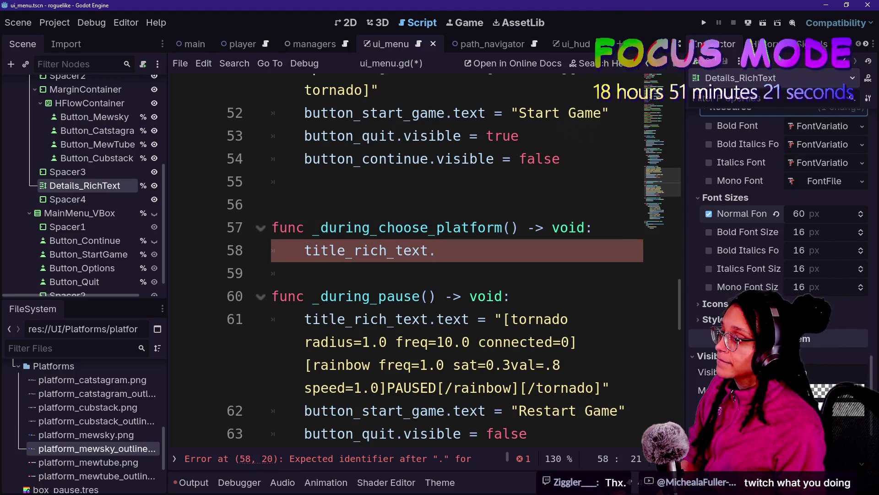
pyautogui.hotkey('ctrl', 'space')
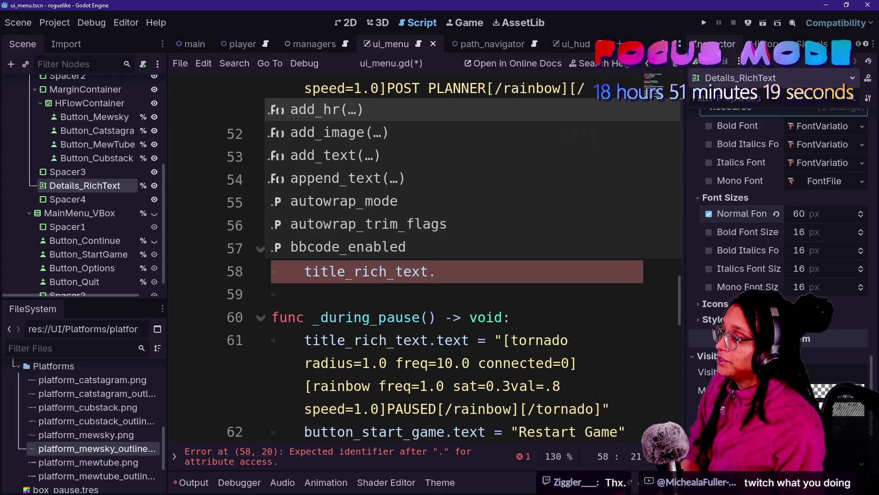
pyautogui.click(461, 340)
pyautogui.click(437, 272)
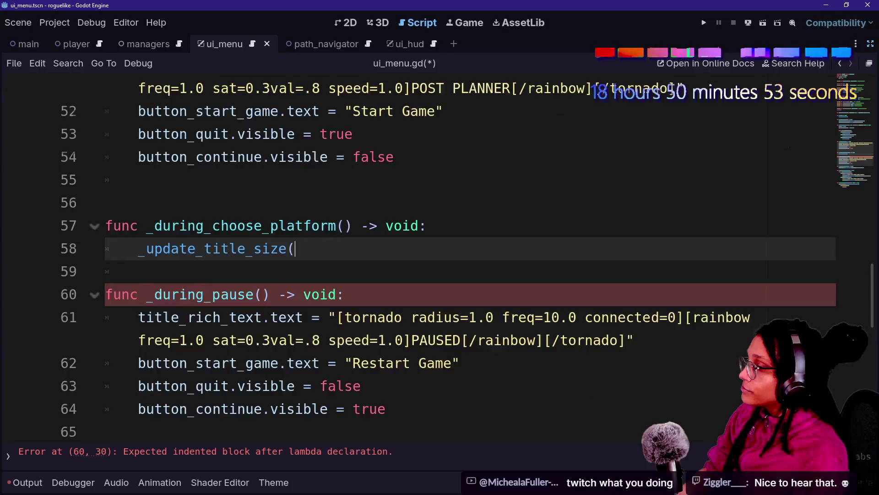
# Open a new blank line below the platform region's #endregion in ui_menu.gd
pyautogui.scroll(12, 439, 275)
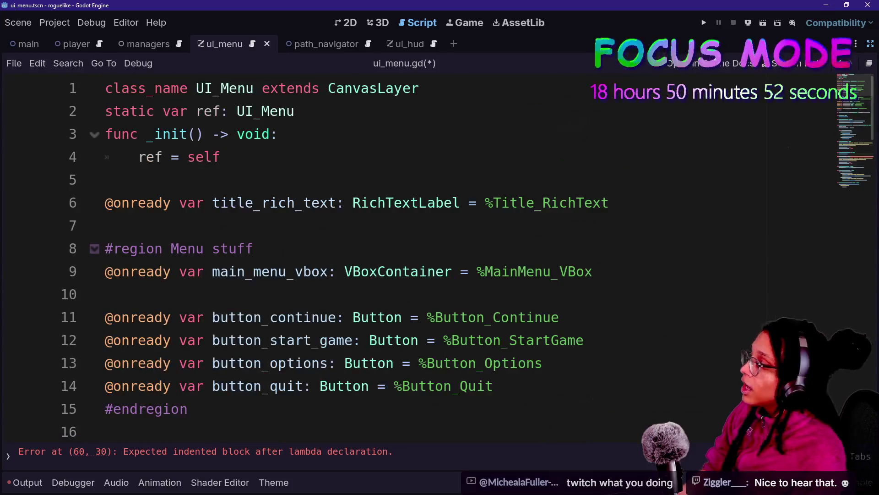
pyautogui.scroll(-1, 439, 275)
pyautogui.scroll(-1, 440, 256)
pyautogui.scroll(2, 439, 256)
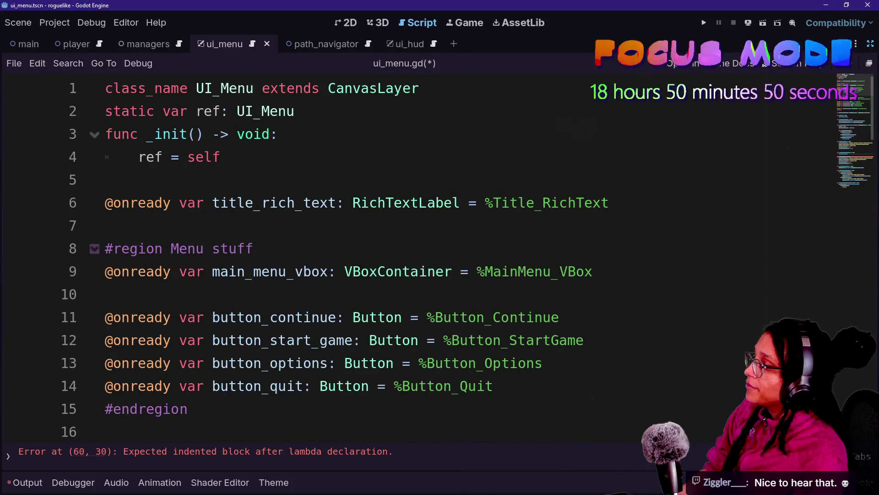
pyautogui.scroll(-3, 440, 256)
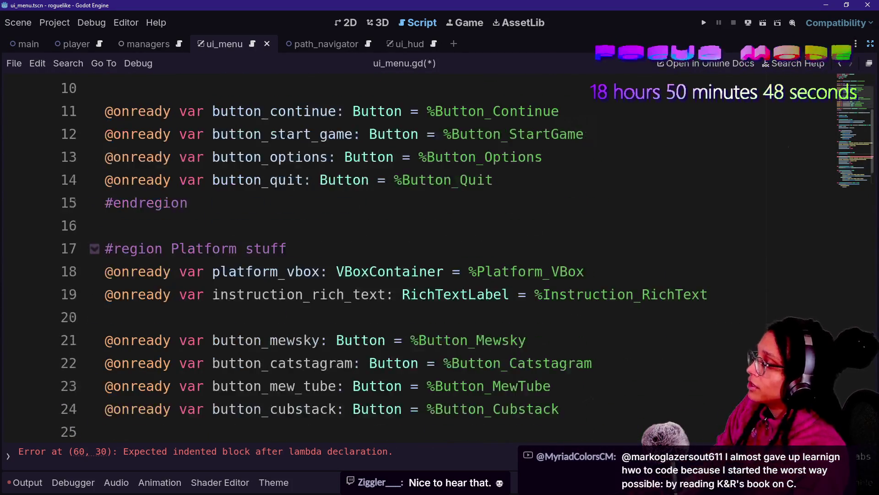
pyautogui.scroll(-4, 439, 257)
pyautogui.click(189, 225)
pyautogui.press('Up')
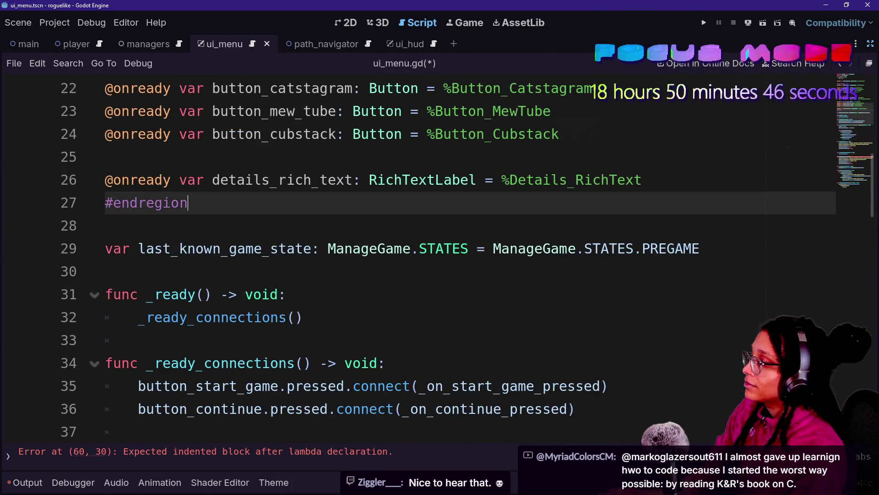
pyautogui.press('Return')
pyautogui.press('Return')
pyautogui.write('c')
pyautogui.press('BackSpace')
pyautogui.press('BackSpace')
pyautogui.press('BackSpace')
pyautogui.write('onst')
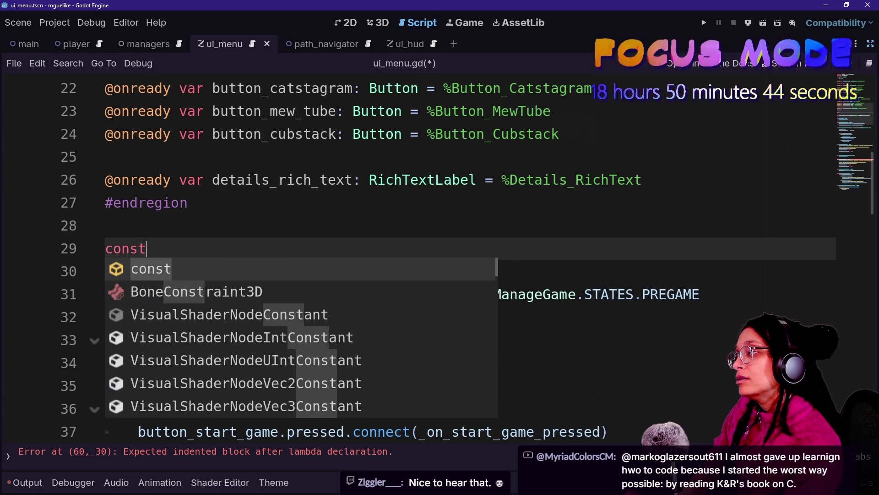
pyautogui.press('BackSpace')
pyautogui.press('BackSpace')
pyautogui.press('BackSpace')
pyautogui.press('BackSpace')
pyautogui.press('BackSpace')
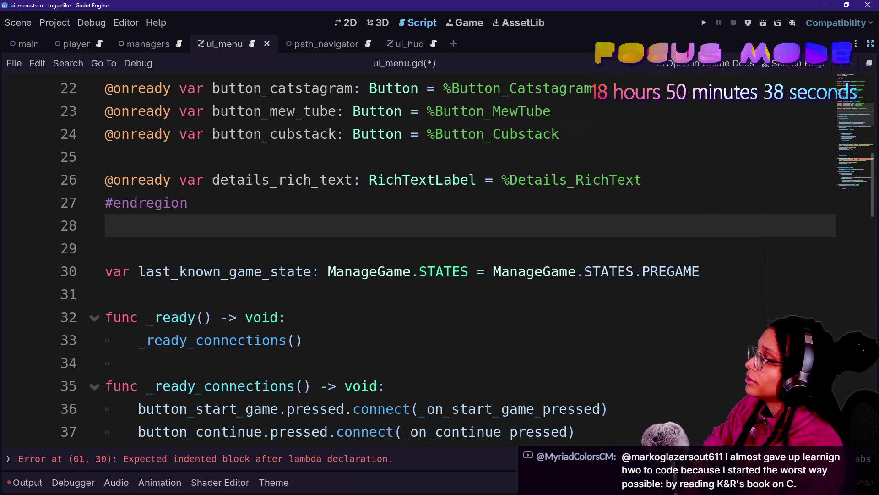
pyautogui.write('co')
pyautogui.press('BackSpace')
pyautogui.press('BackSpace')
pyautogui.press('Return')
# Declare const MENU_FONT_SIZE: float = 90., then restore the side panels and the 2D menu scene
pyautogui.write('const menu_fo')
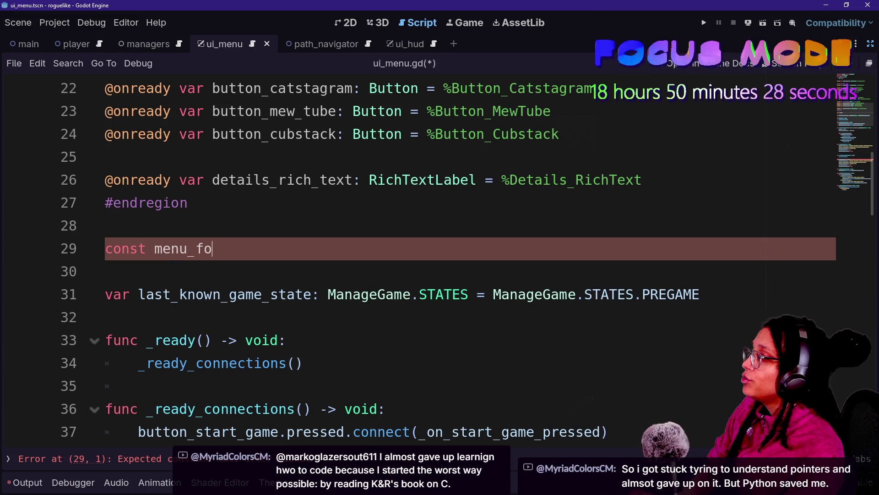
pyautogui.write('size:')
pyautogui.press('BackSpace')
pyautogui.press('BackSpace')
pyautogui.press('BackSpace')
pyautogui.press('BackSpace')
pyautogui.press('capslock')
pyautogui.write('MENU_FONT-SIZ')
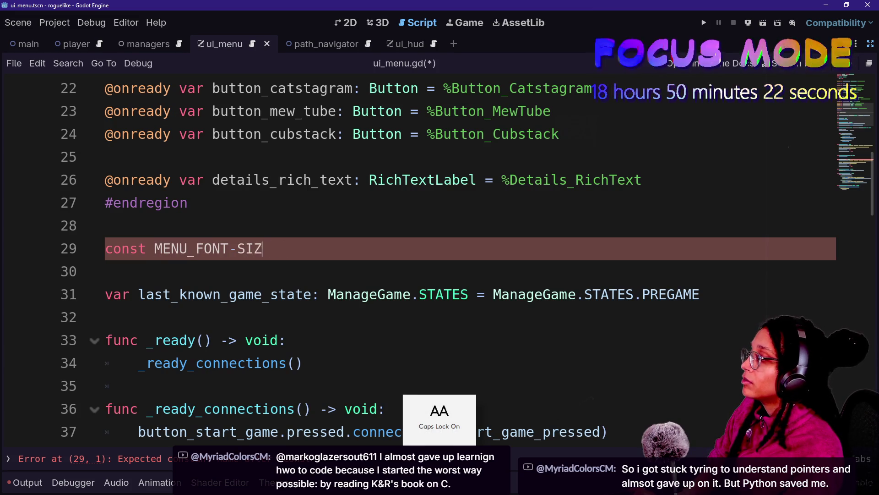
pyautogui.press('BackSpace')
pyautogui.press('BackSpace')
pyautogui.press('BackSpace')
pyautogui.press('BackSpace')
pyautogui.write('_SIZE: ')
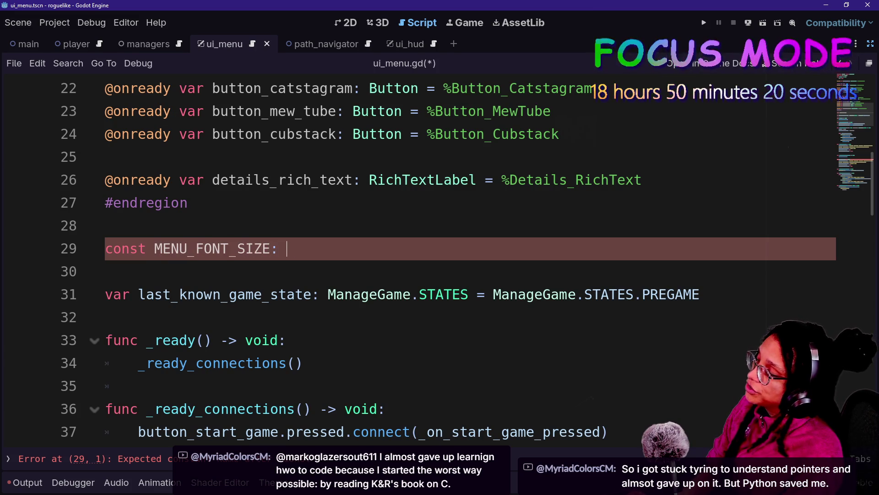
pyautogui.write('IN')
pyautogui.press('BackSpace')
pyautogui.press('BackSpace')
pyautogui.press('capslock')
pyautogui.write('float =')
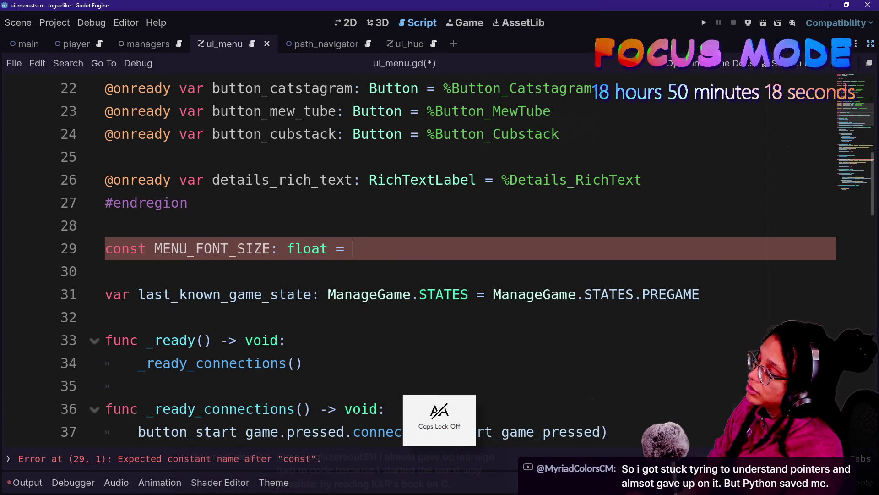
pyautogui.click(329, 248)
pyautogui.write('9')
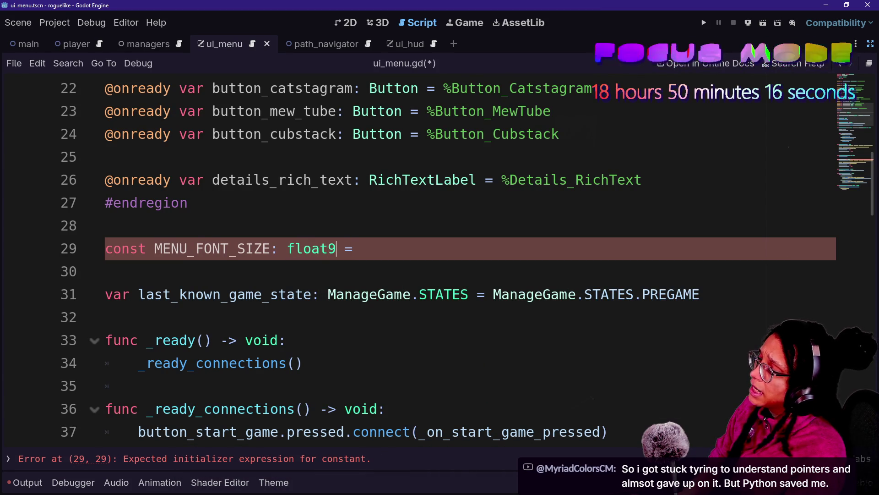
pyautogui.press('BackSpace')
pyautogui.press('End')
pyautogui.write('90.')
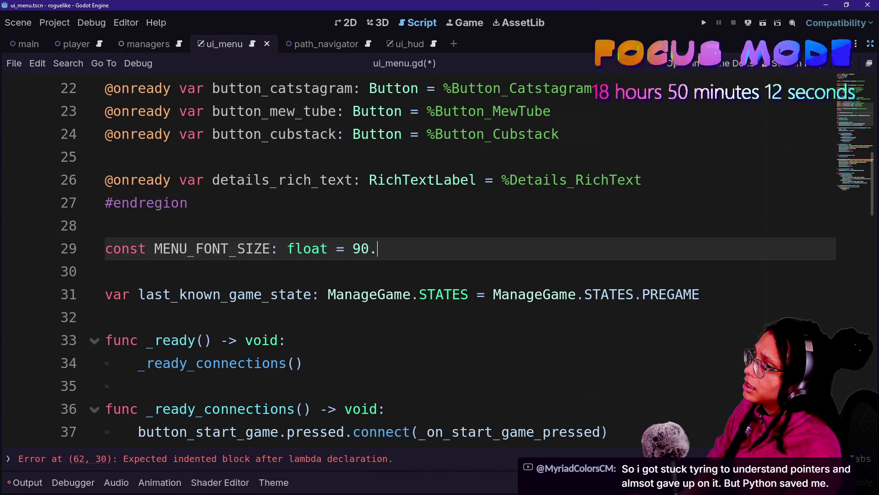
pyautogui.hotkey('ctrl', 'shift', 'F11')
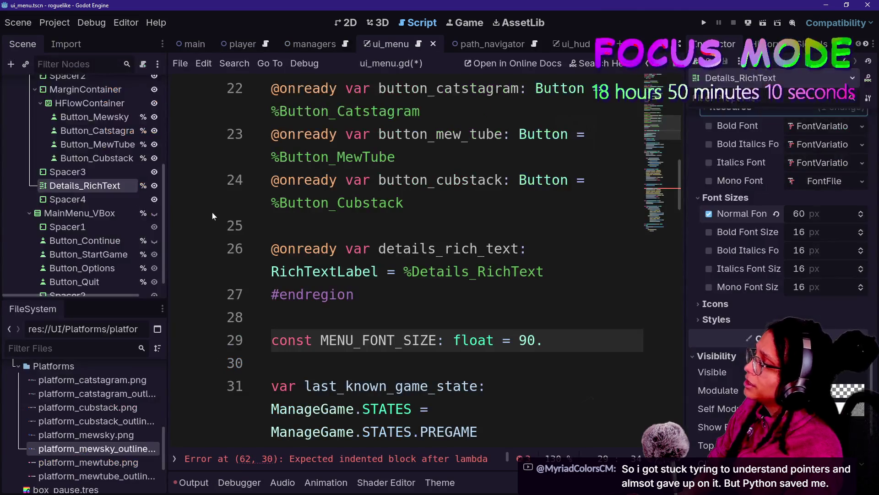
pyautogui.hotkey('ctrl', 'F1')
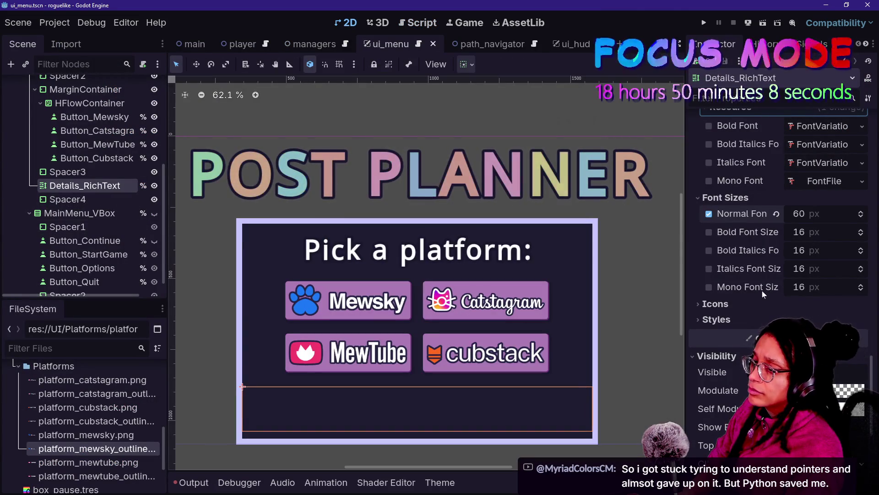
pyautogui.scroll(-5, 762, 290)
pyautogui.scroll(4, 800, 259)
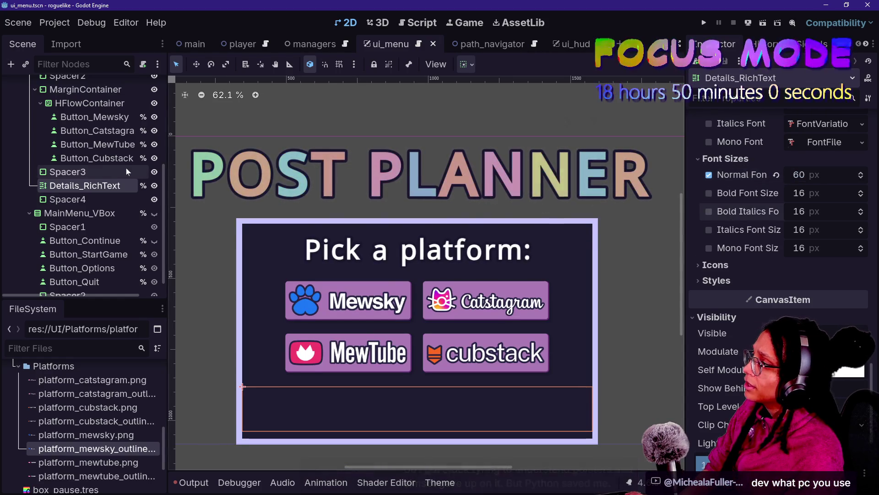
pyautogui.scroll(4, 126, 168)
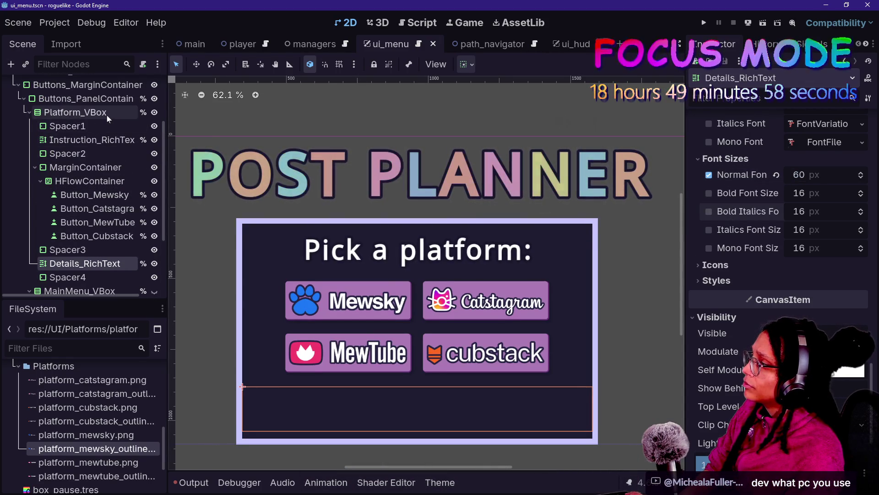
pyautogui.click(102, 141)
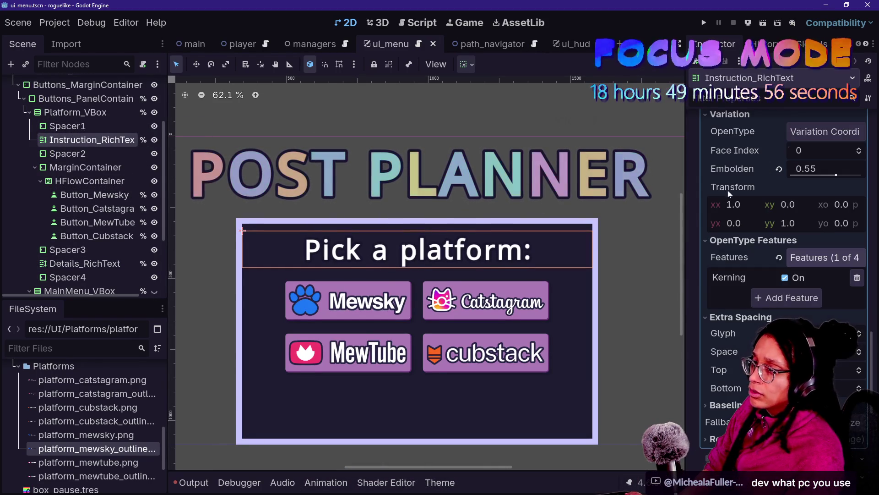
pyautogui.scroll(-5, 734, 281)
pyautogui.click(800, 165)
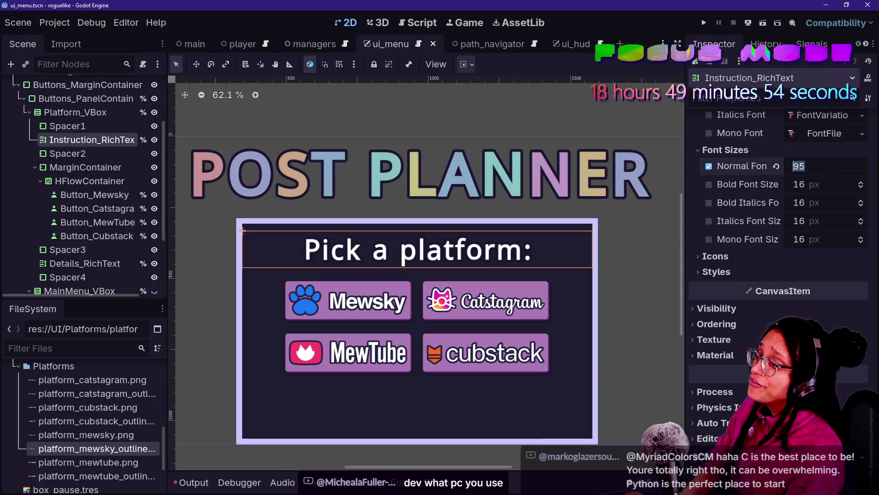
pyautogui.write('40')
pyautogui.press('Return')
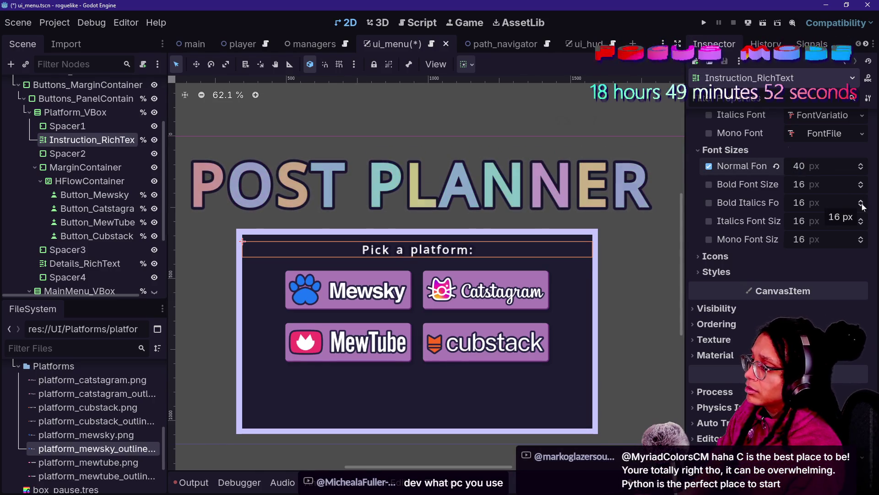
pyautogui.hotkey('ctrl', 'z')
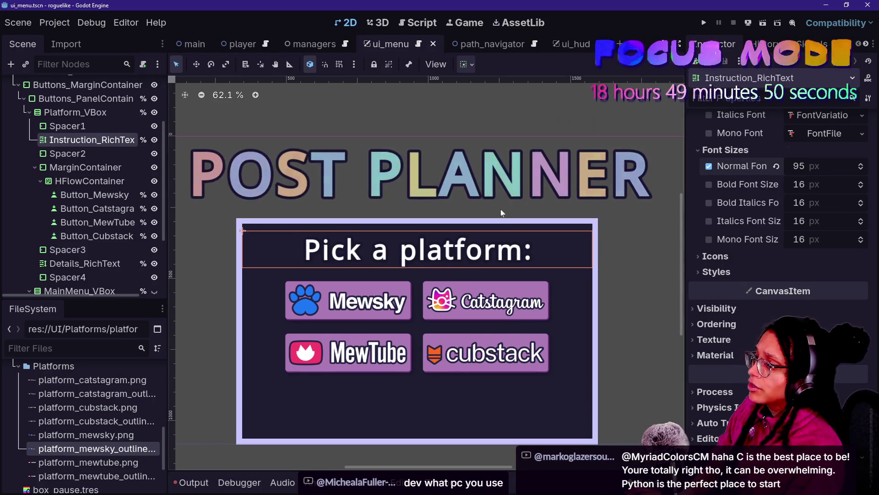
pyautogui.scroll(3, 96, 146)
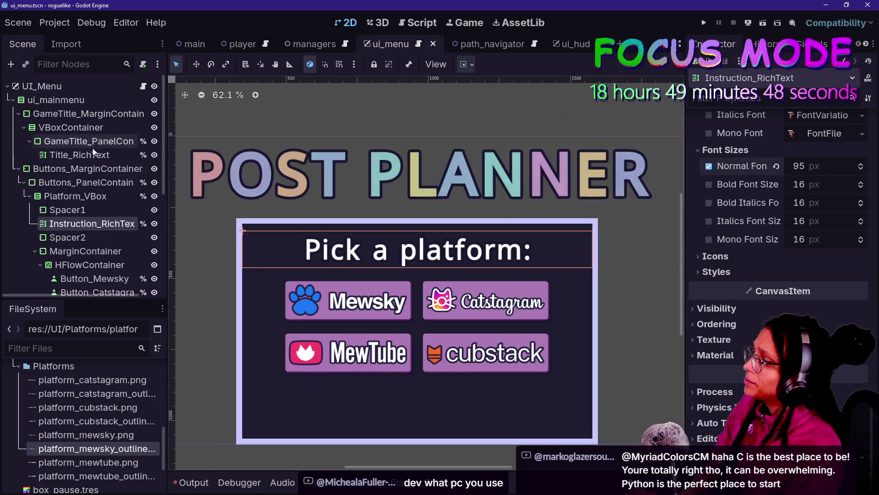
pyautogui.click(96, 152)
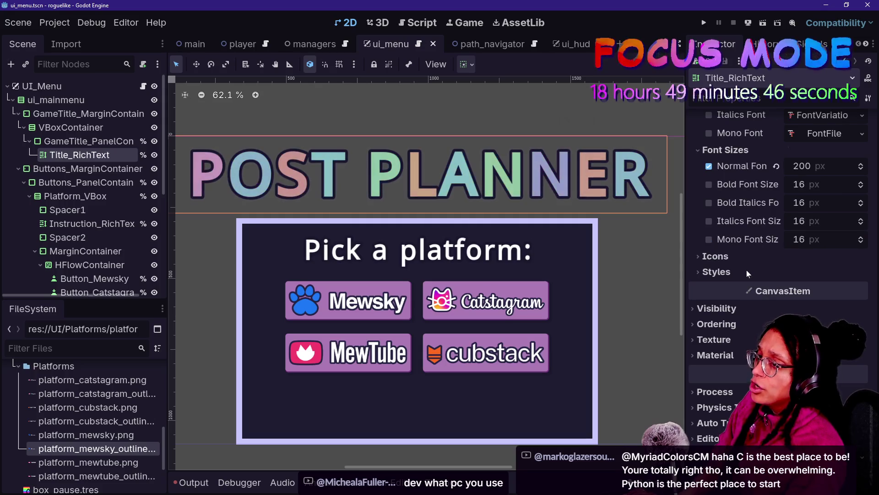
pyautogui.click(811, 167)
pyautogui.write('149')
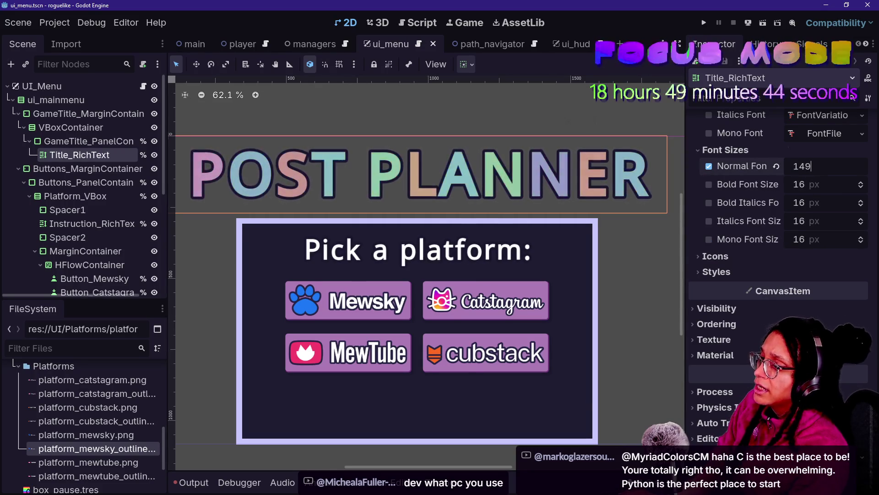
pyautogui.press('Return')
pyautogui.press('BackSpace')
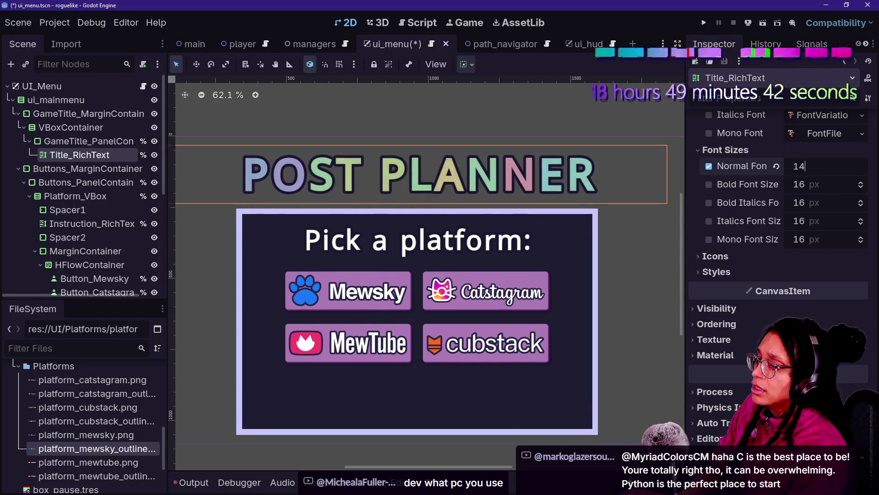
pyautogui.write('0')
pyautogui.press('Return')
pyautogui.scroll(-5, 648, 199)
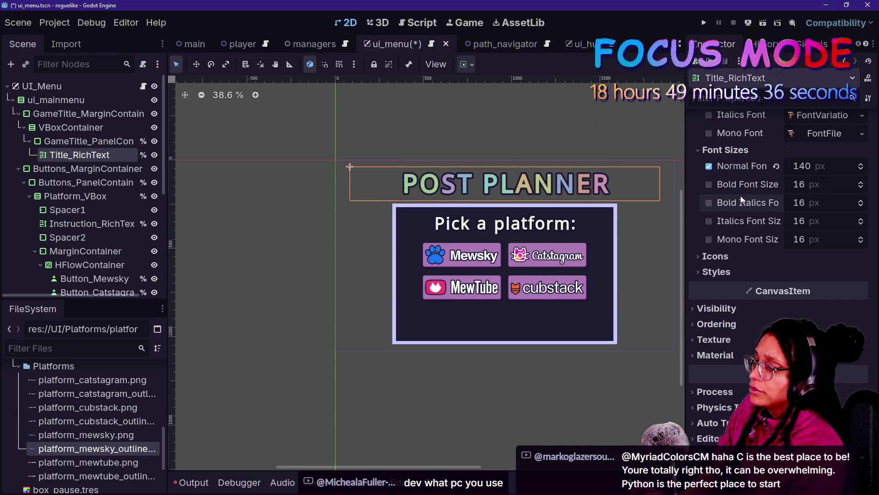
pyautogui.hotkey('ctrl', 'z')
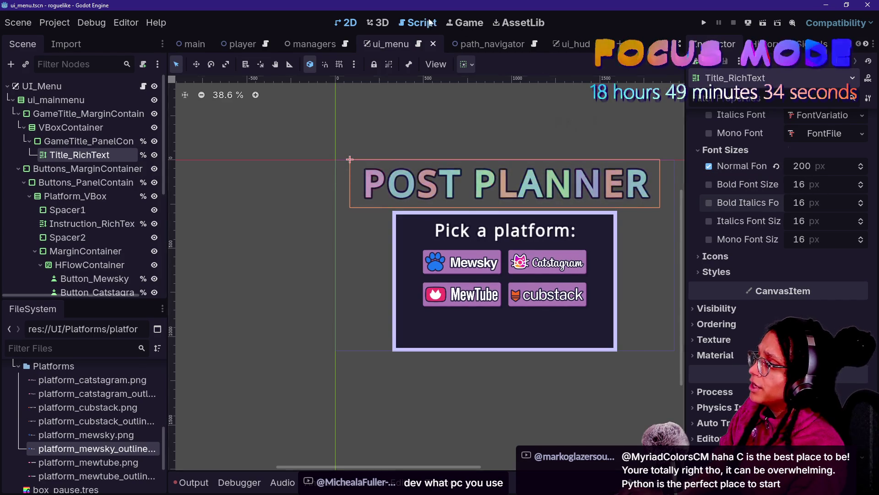
# In ui_menu.gd, duplicate the font size constant onto line 30 and start renaming the copy to PLATFORM
pyautogui.click(430, 22)
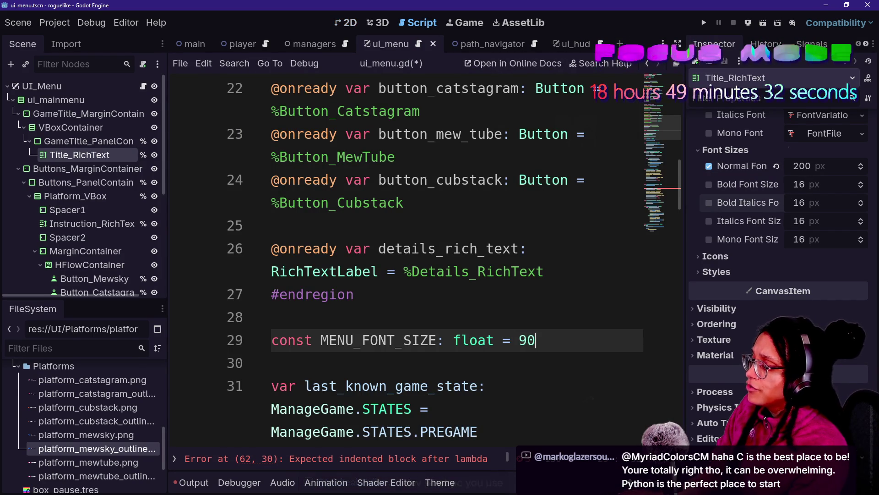
pyautogui.hotkey('shift', 'Up')
pyautogui.hotkey('shift', 'Down')
pyautogui.hotkey('ctrl', 'shift', 'd')
pyautogui.click(322, 363)
pyautogui.press('Delete')
pyautogui.press('Delete')
pyautogui.press('Delete')
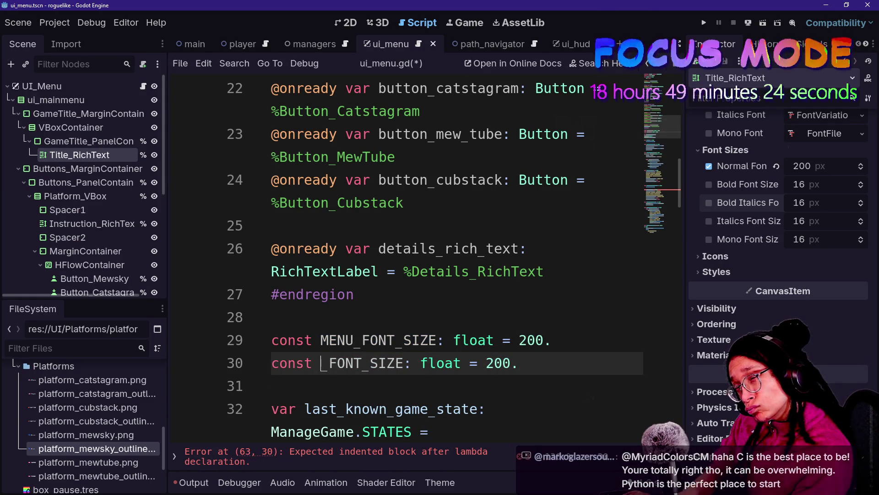
pyautogui.write('PLATFORM')
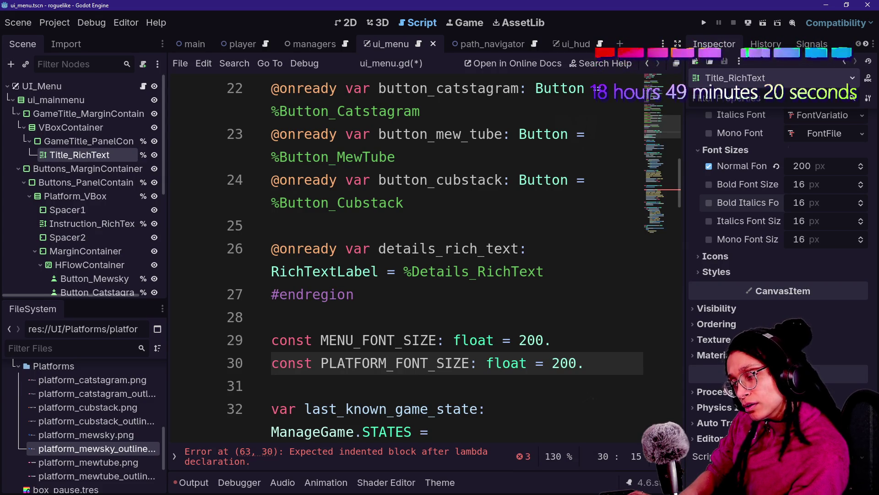
# Finish naming the constants MENU_TITLE_FONT_SIZE and PLATFORM_TITLE_FONT_SIZE, then widen the script editor
pyautogui.click(362, 340)
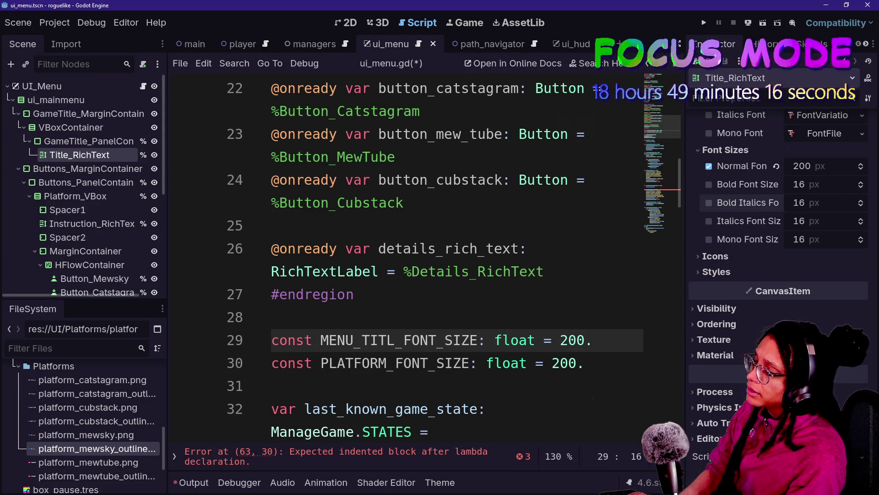
pyautogui.write('E')
pyautogui.click(321, 363)
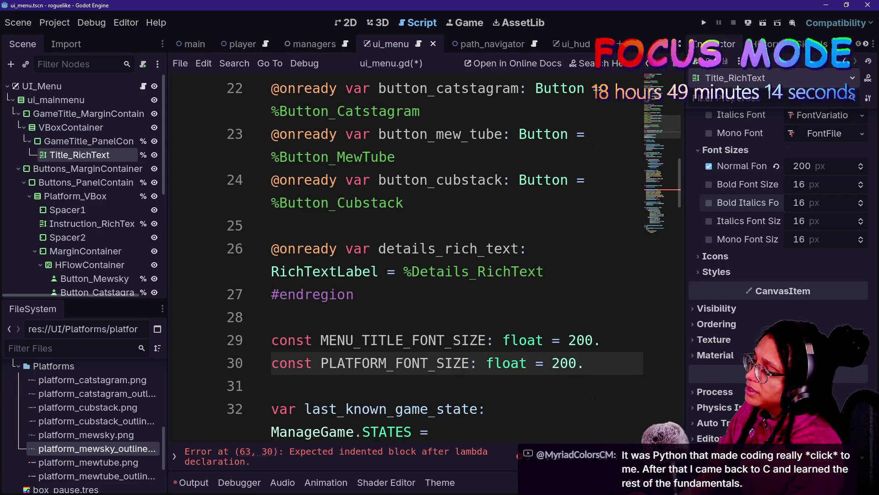
pyautogui.moveTo(320, 340); pyautogui.dragTo(461, 340)
pyautogui.click(389, 362)
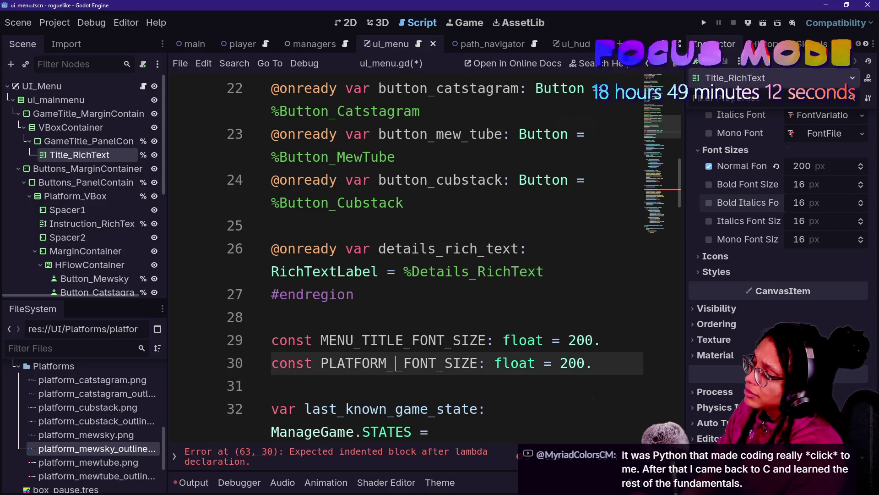
pyautogui.write('LE_')
pyautogui.press('Up')
pyautogui.press('Down')
pyautogui.press('End')
pyautogui.scroll(-7, 412, 256)
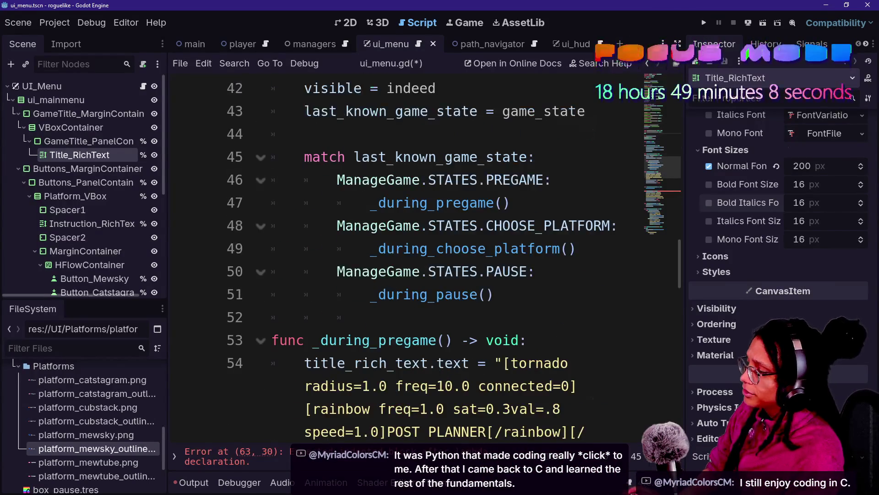
pyautogui.hotkey('ctrl', 'shift', 'F11')
pyautogui.scroll(-4, 412, 257)
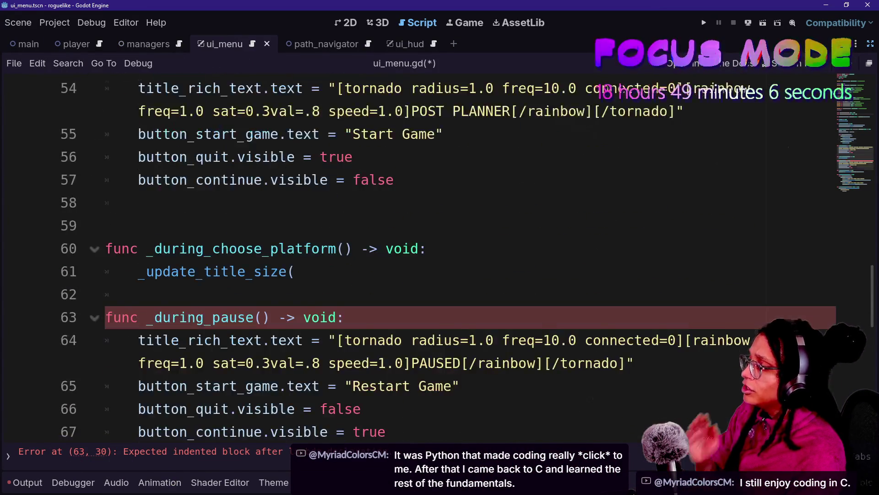
pyautogui.scroll(11, 412, 256)
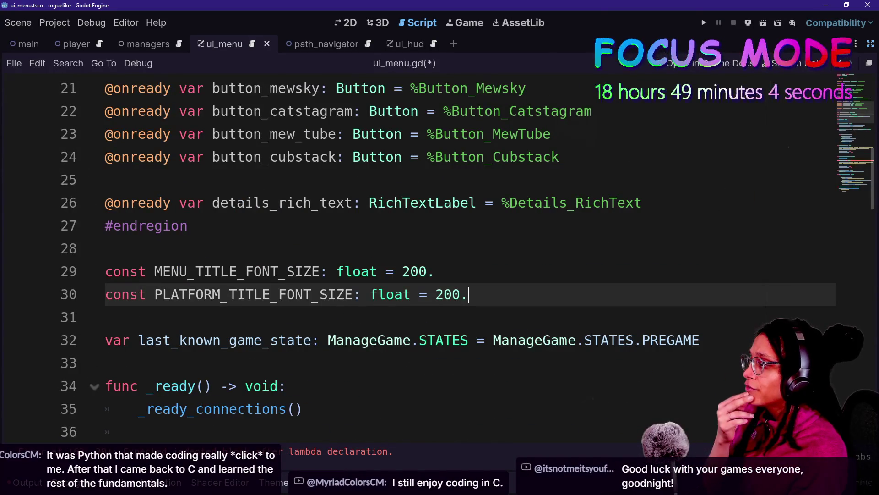
pyautogui.click(105, 317)
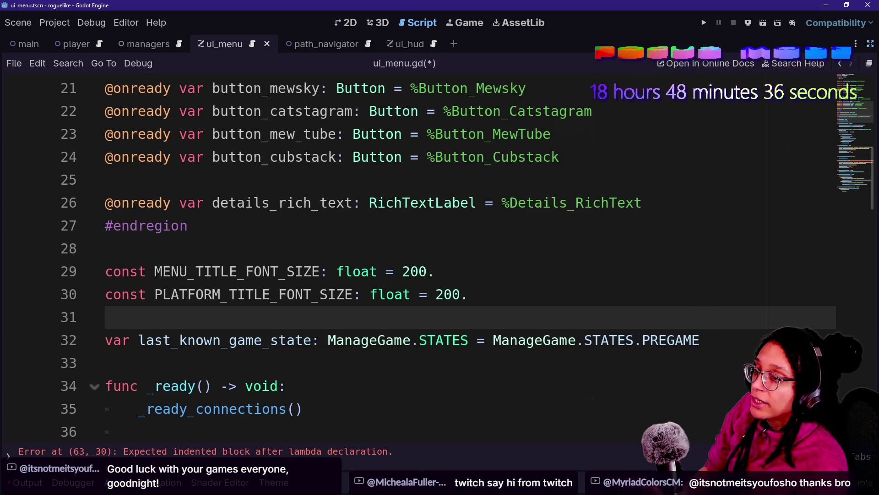
pyautogui.click(246, 340)
pyautogui.press('Up')
pyautogui.press('Up')
pyautogui.press('Down')
pyautogui.press('Up')
pyautogui.press('Down')
pyautogui.press('Down')
pyautogui.press('Up')
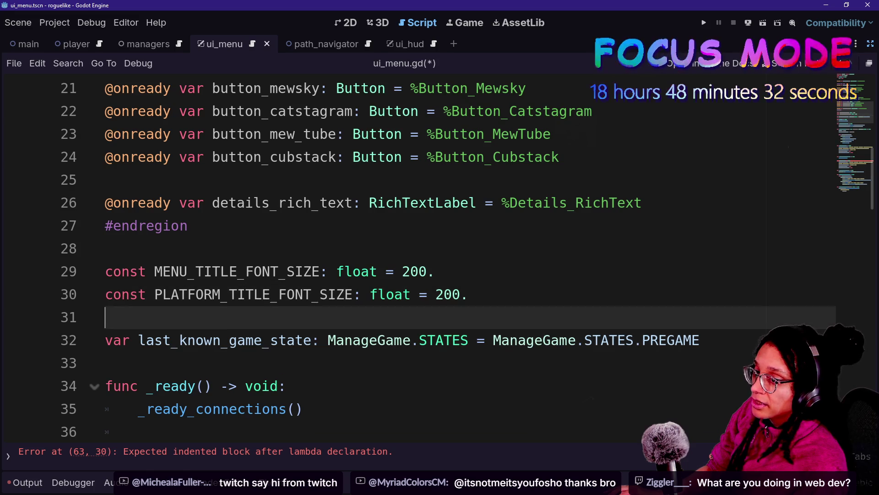
pyautogui.press('Up')
pyautogui.press('Down')
pyautogui.press('Down')
pyautogui.press('Up')
pyautogui.press('Up')
pyautogui.press('Down')
pyautogui.press('Up')
pyautogui.press('Down')
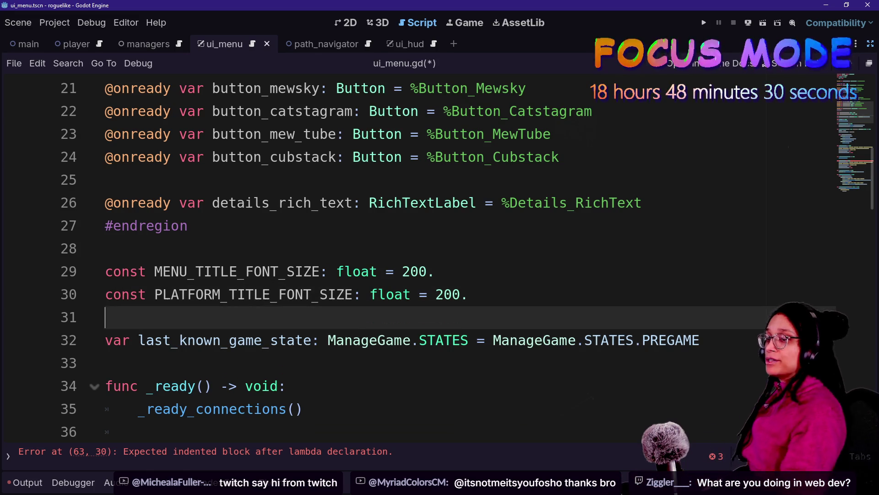
pyautogui.press('Down')
pyautogui.press('Up')
pyautogui.press('Up')
pyautogui.press('Up')
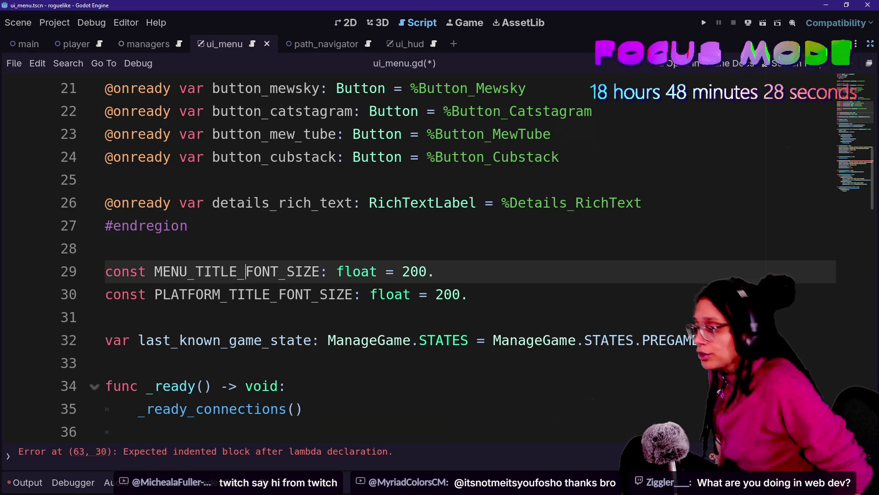
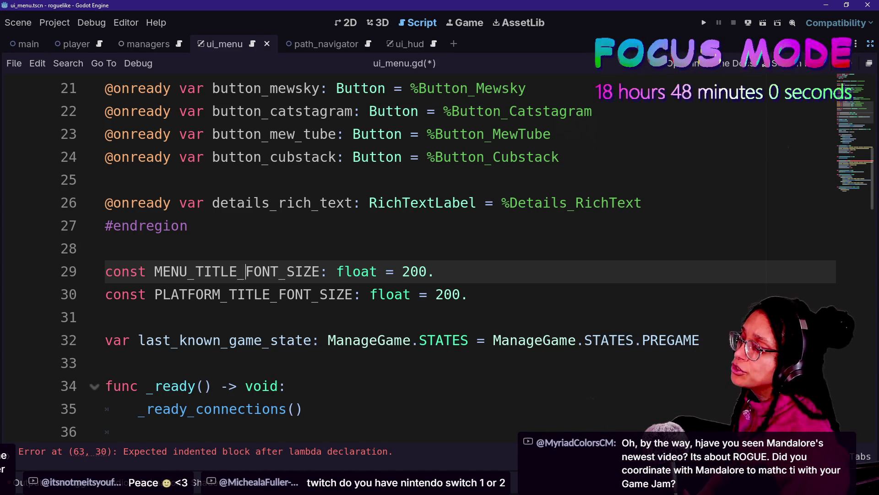
# Bring up the jam page in the browser, zoom it out, and select its address
pyautogui.hotkey('alt', 'Tab')
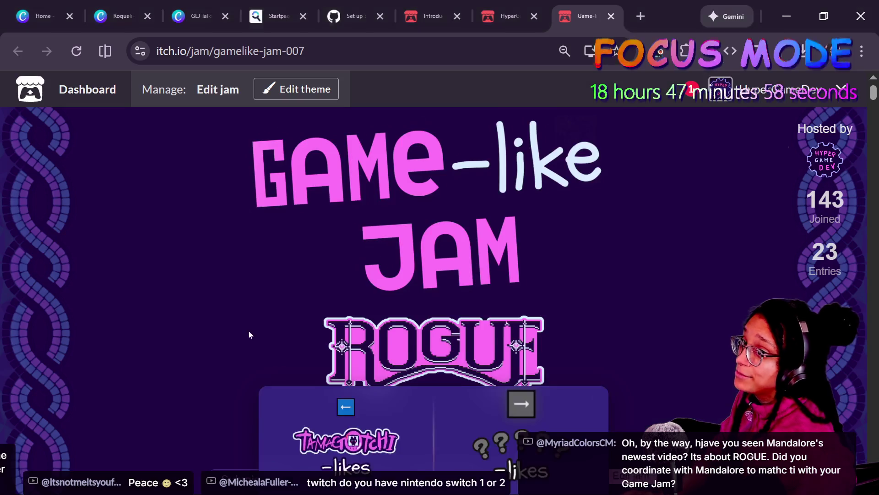
pyautogui.scroll(-10, 823, 348)
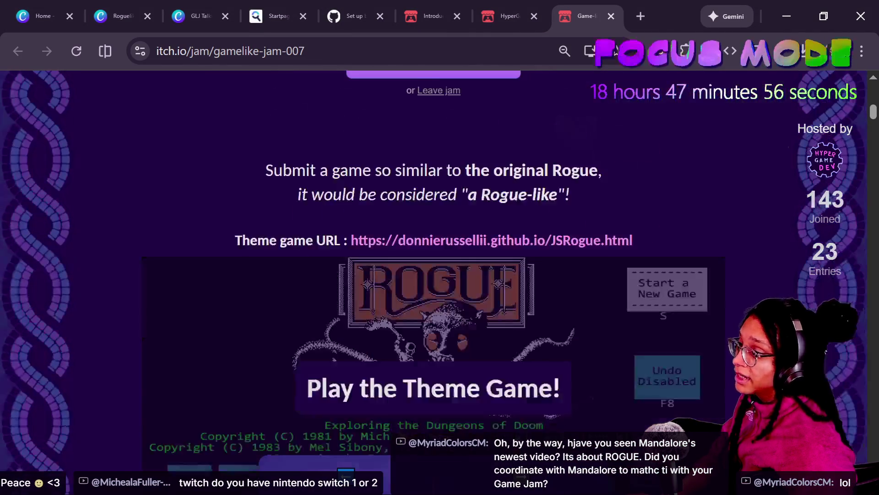
pyautogui.hotkey('ctrl', '-')
pyautogui.hotkey('ctrl', '-')
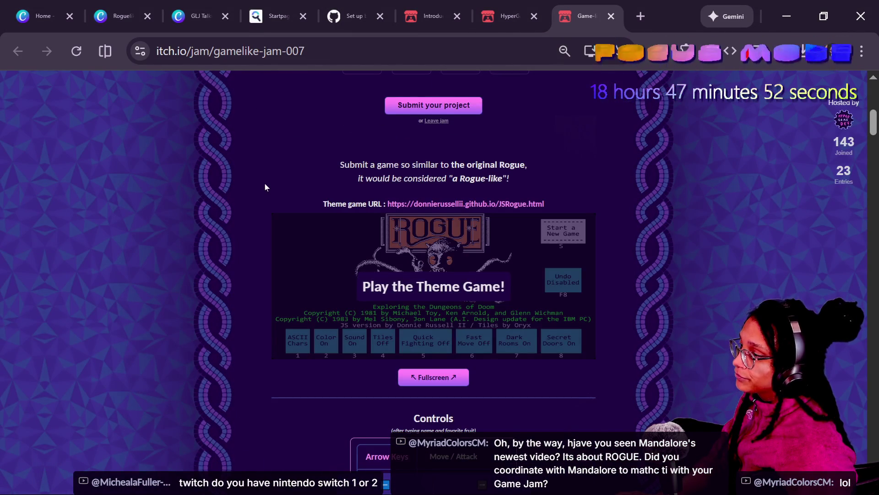
pyautogui.hotkey('ctrl', 'l')
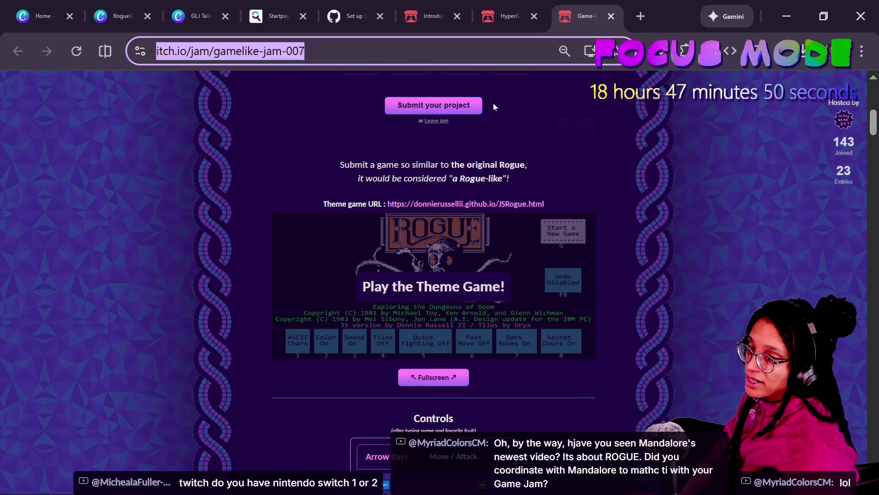
# Paste the jam page link into the YouTube live chat, then return to the jam page
pyautogui.hotkey('alt', 'Tab')
pyautogui.hotkey('alt', 'Tab')
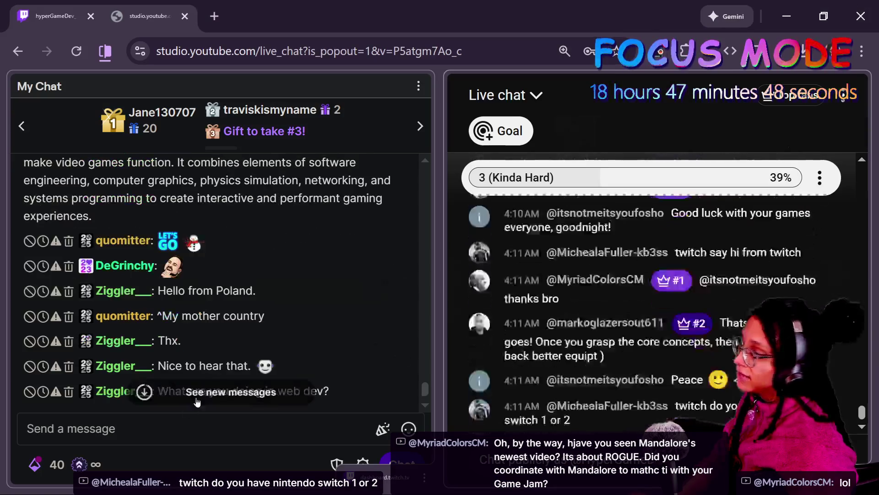
pyautogui.click(197, 402)
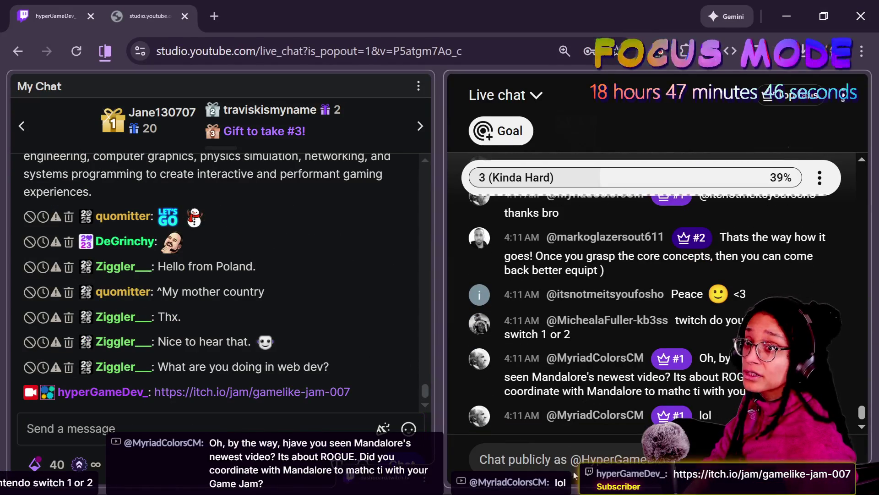
pyautogui.click(573, 471)
pyautogui.hotkey('ctrl', 'v')
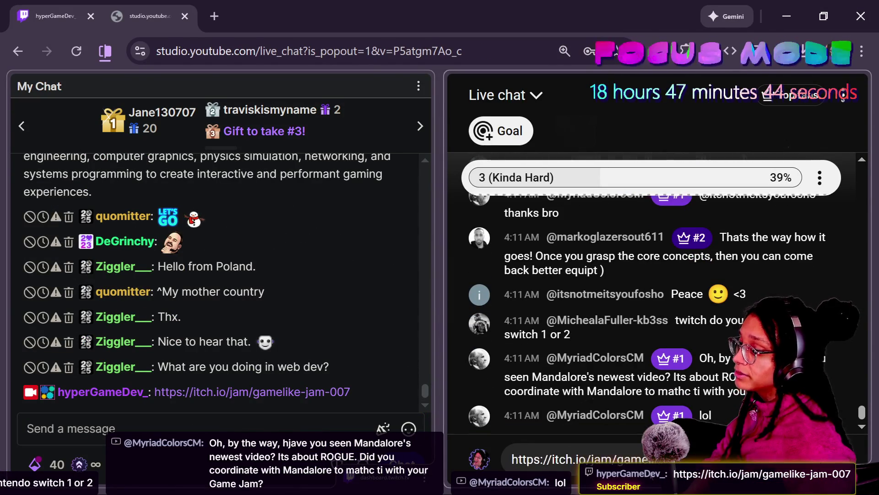
pyautogui.hotkey('alt', 'Tab')
pyautogui.hotkey('alt', 'Tab')
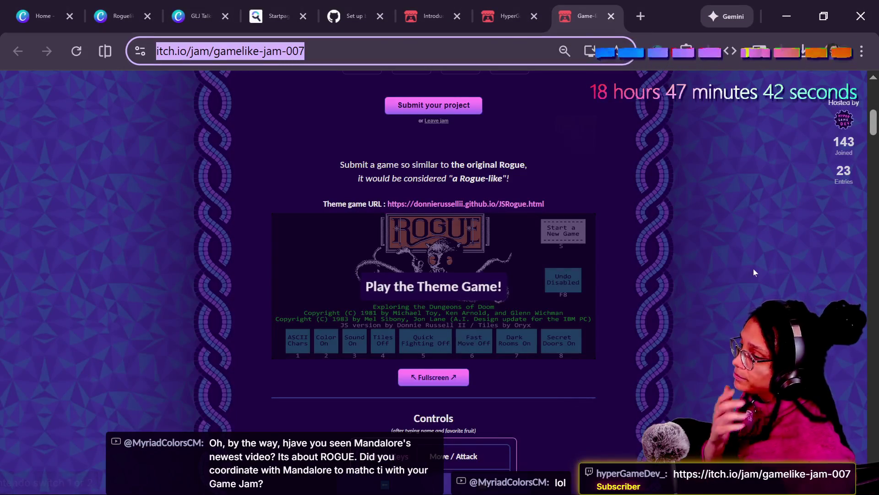
# Reload the Gamelike Jam 007 page, open Edit jam, and show Content as HTML source
pyautogui.click(754, 271)
pyautogui.scroll(-10, 746, 268)
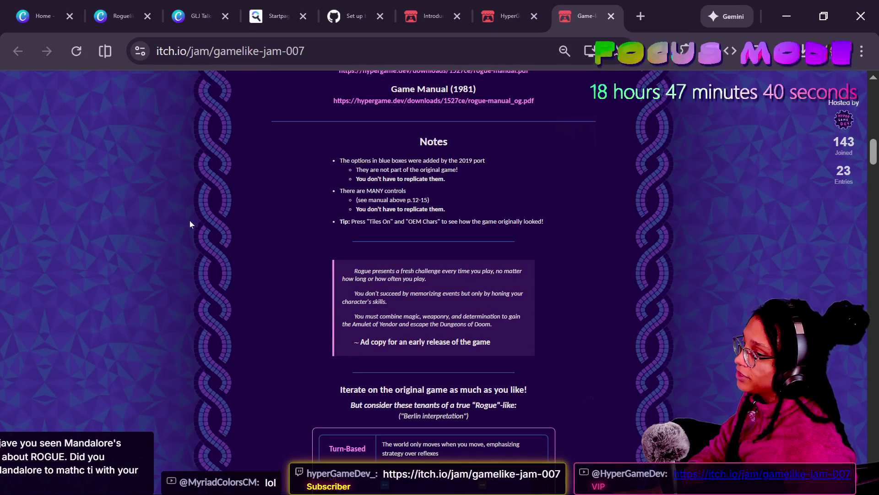
pyautogui.press('F5')
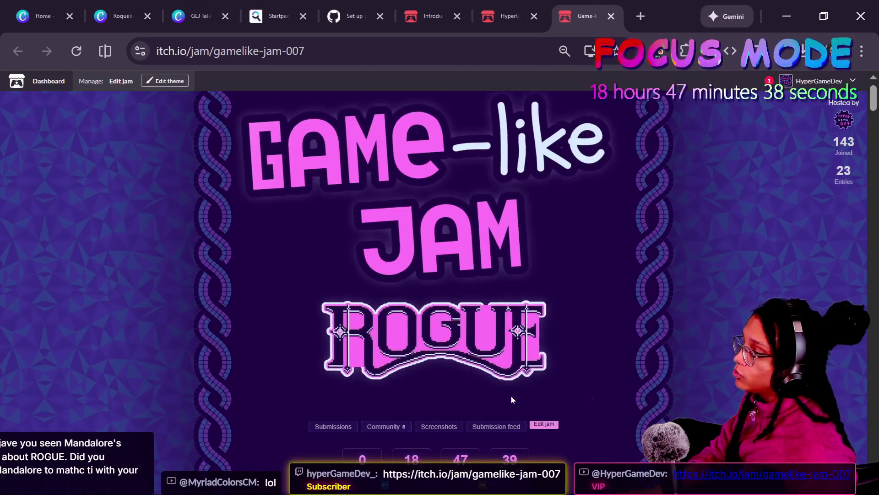
pyautogui.click(545, 425)
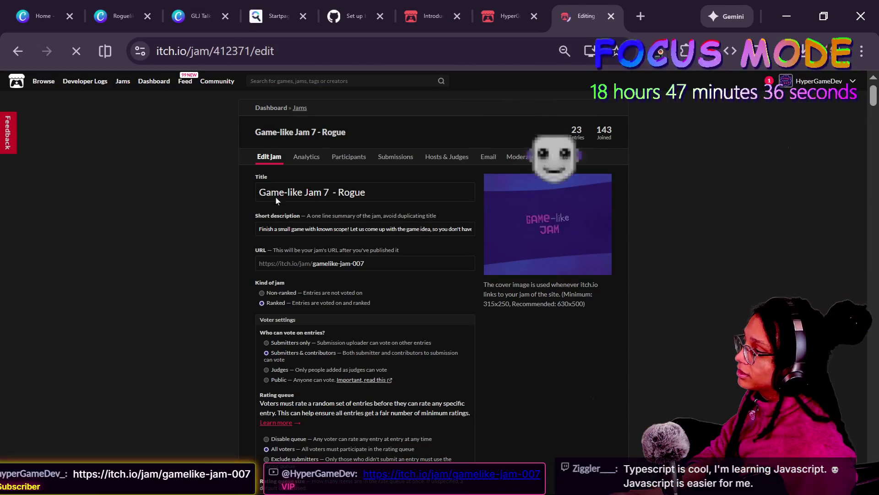
pyautogui.scroll(-10, 241, 253)
pyautogui.scroll(-3, 241, 255)
pyautogui.click(263, 138)
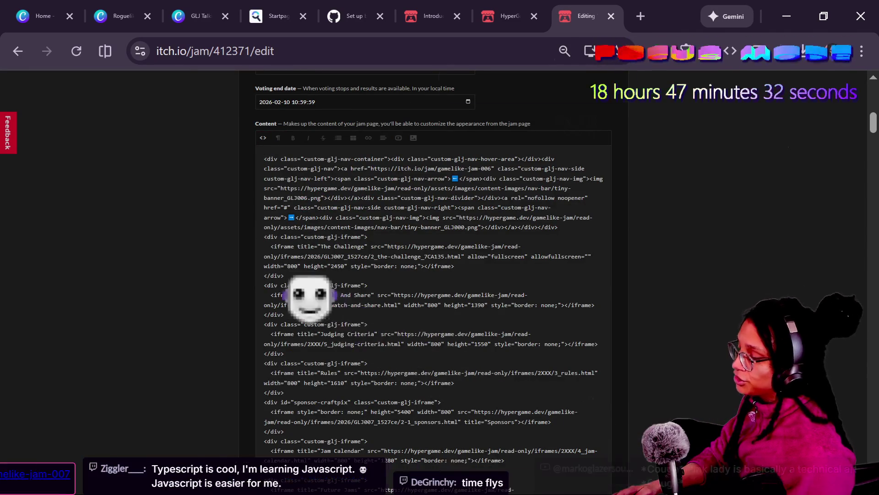
# Zoom the edit page to 100% and look through the Content source code
pyautogui.hotkey('ctrl', '+')
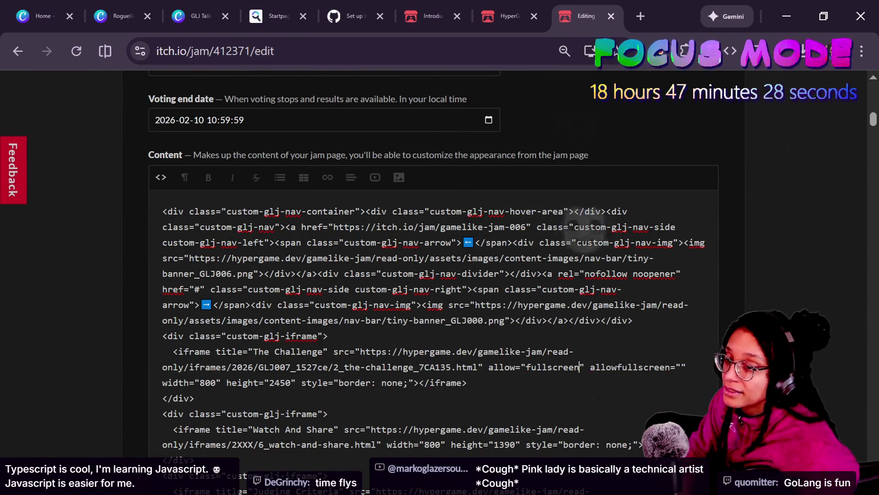
pyautogui.press('Down')
pyautogui.press('Down')
pyautogui.press('Down')
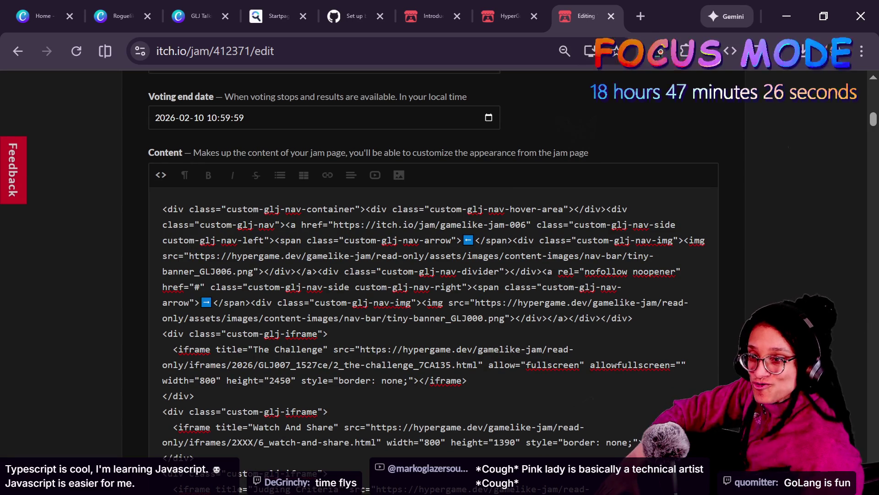
pyautogui.press('Down')
pyautogui.press('Down')
pyautogui.press('Down')
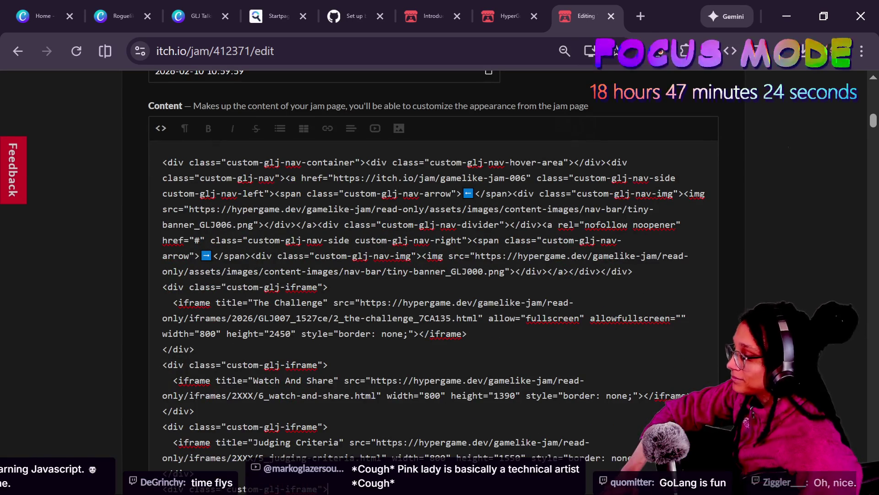
pyautogui.hotkey('ctrl', '+')
pyautogui.hotkey('ctrl', '+')
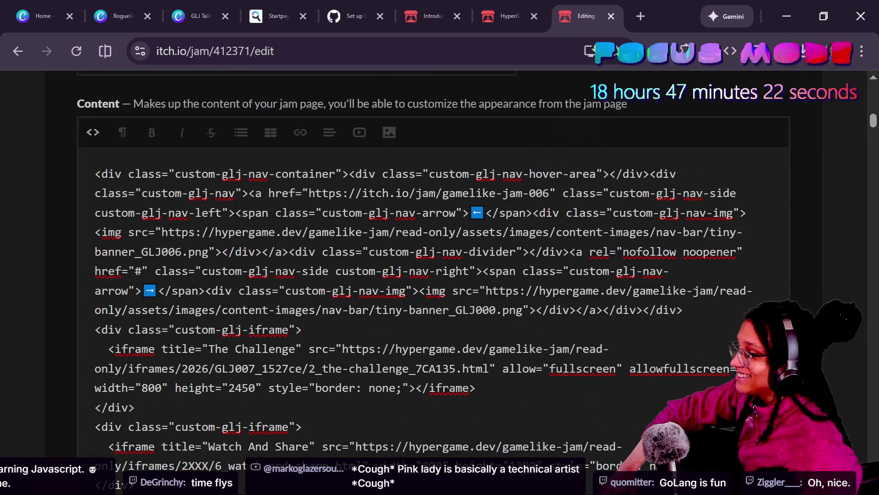
pyautogui.scroll(-3, 439, 274)
pyautogui.moveTo(108, 186)
pyautogui.mouseDown()
pyautogui.moveTo(355, 304)
pyautogui.moveTo(156, 109)
pyautogui.mouseUp()
pyautogui.click(315, 284)
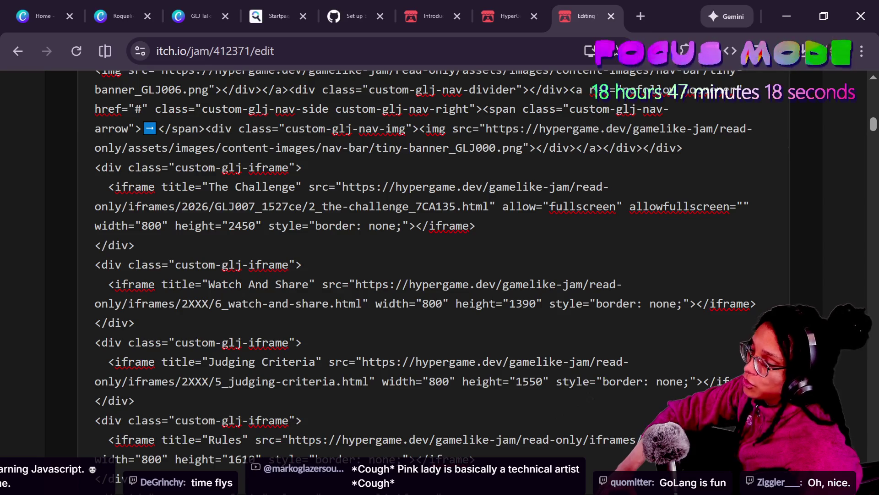
# Select and inspect The Challenge iframe block in the Content source
pyautogui.scroll(2, 822, 273)
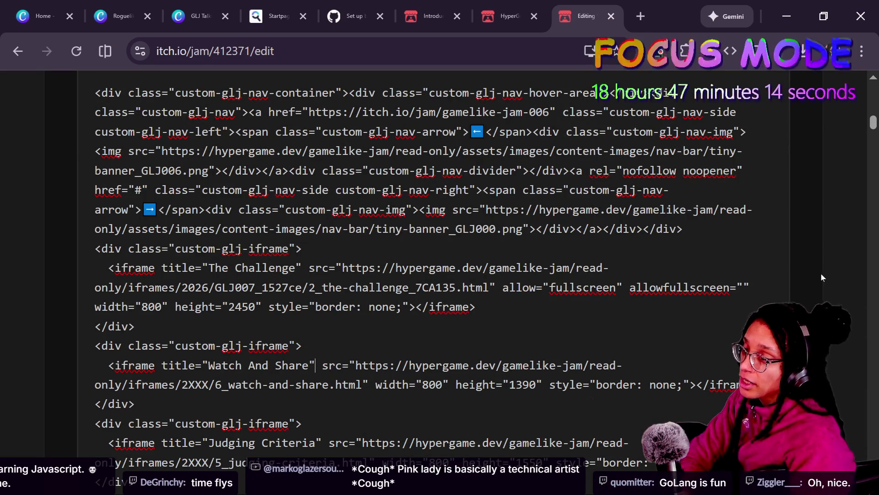
pyautogui.scroll(2, 820, 273)
pyautogui.scroll(-4, 821, 273)
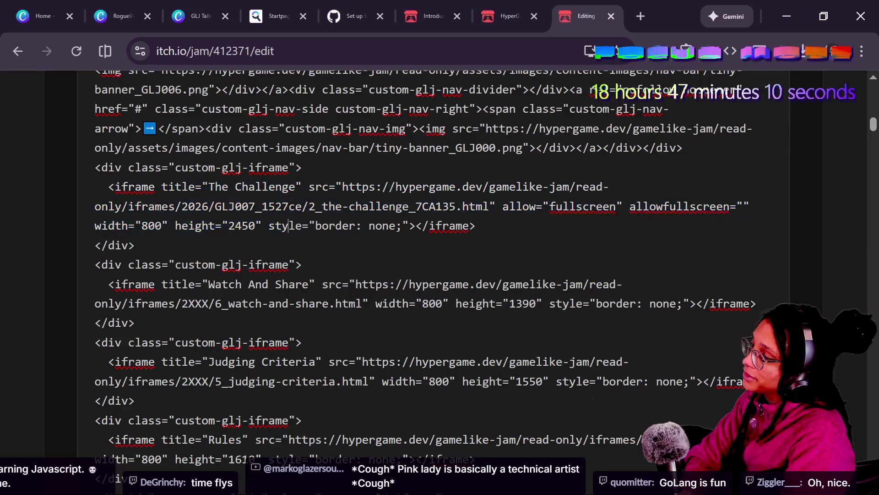
pyautogui.moveTo(288, 226); pyautogui.dragTo(308, 206)
pyautogui.moveTo(222, 226); pyautogui.dragTo(108, 206)
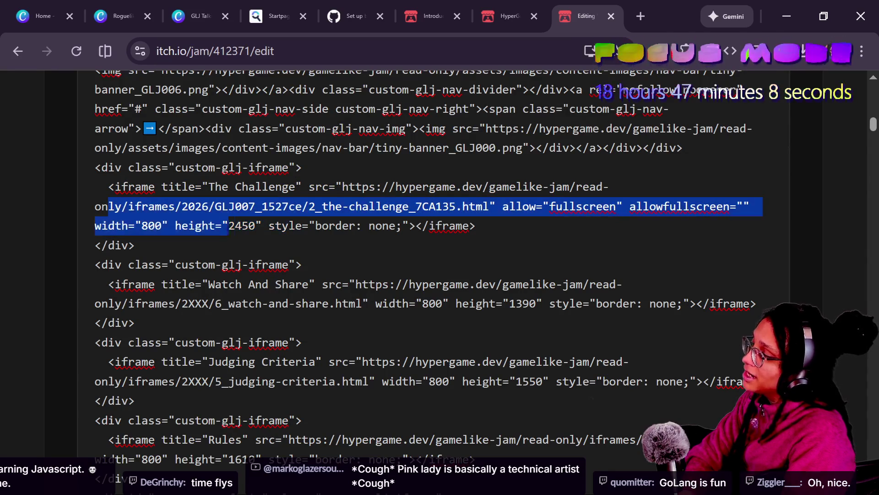
pyautogui.click(335, 284)
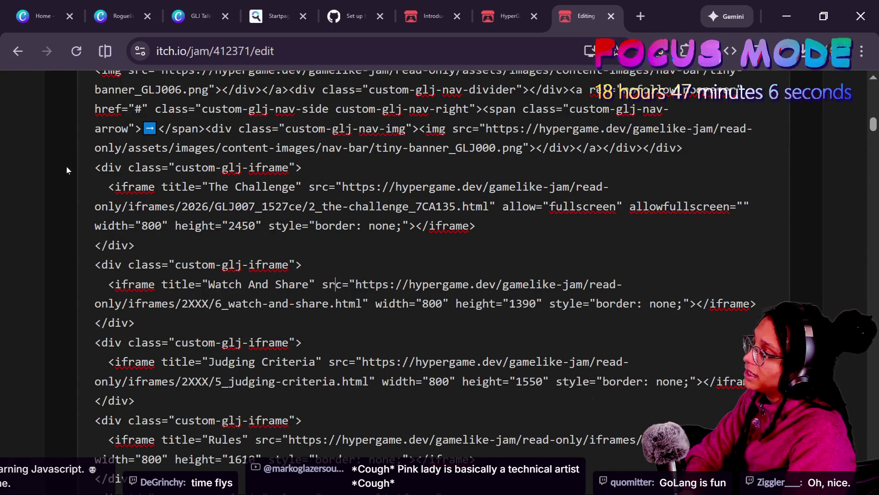
pyautogui.moveTo(108, 187); pyautogui.dragTo(170, 226)
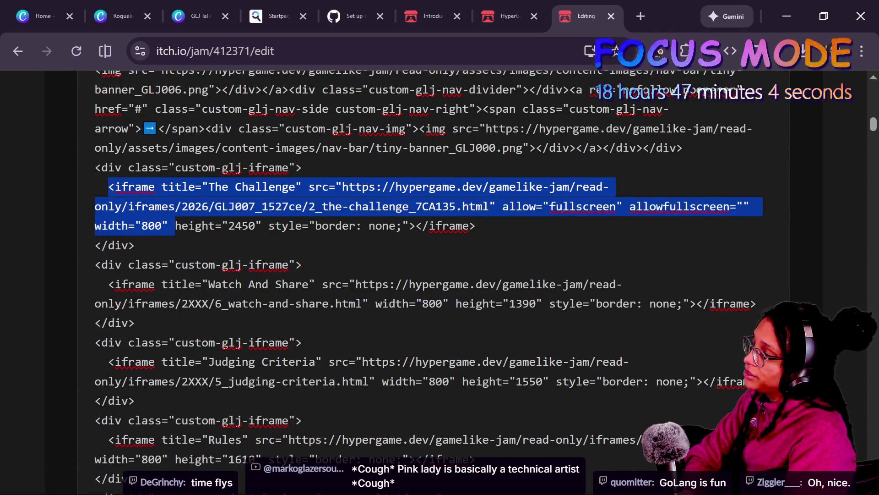
pyautogui.click(187, 226)
pyautogui.moveTo(121, 187); pyautogui.dragTo(134, 245)
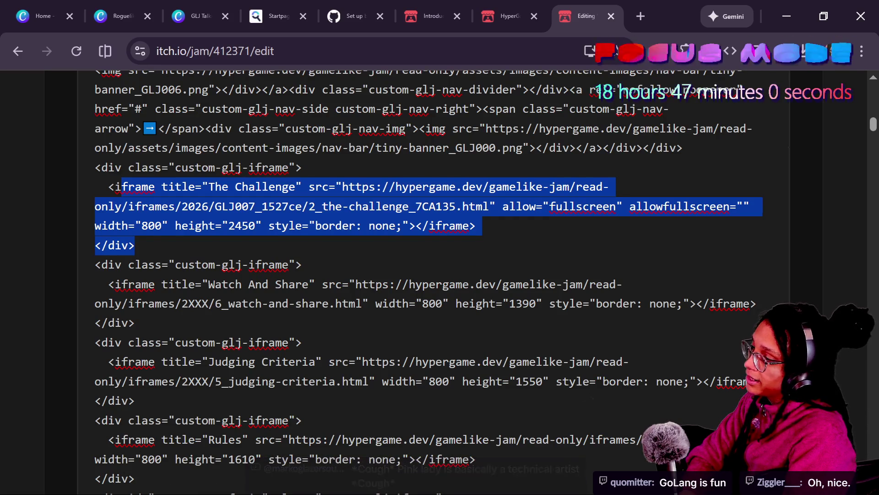
pyautogui.click(519, 284)
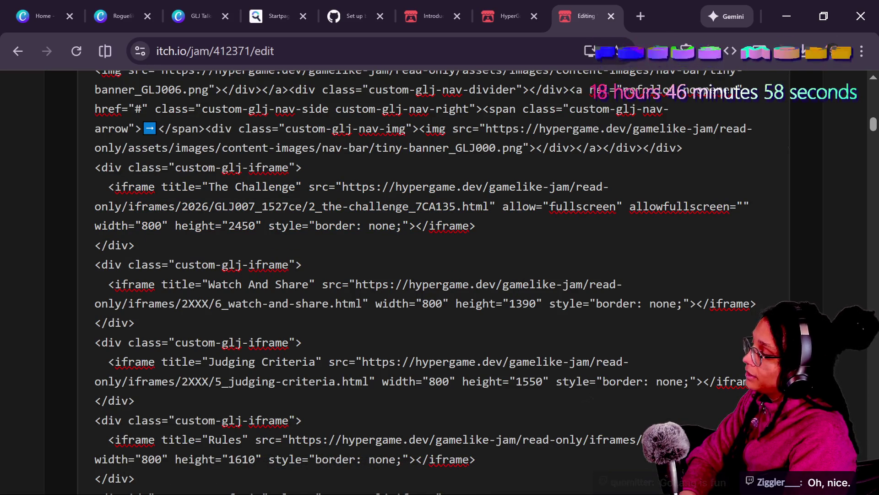
# Check the div lines after the Watch And Share block, then return to the public jam page
pyautogui.scroll(-2, 413, 275)
pyautogui.click(135, 241)
pyautogui.moveTo(197, 144); pyautogui.dragTo(231, 222)
pyautogui.click(302, 261)
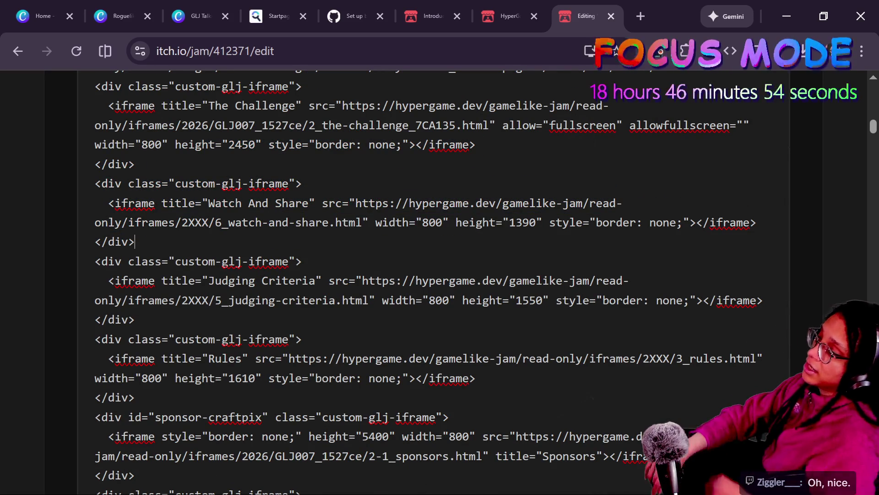
pyautogui.scroll(2, 412, 274)
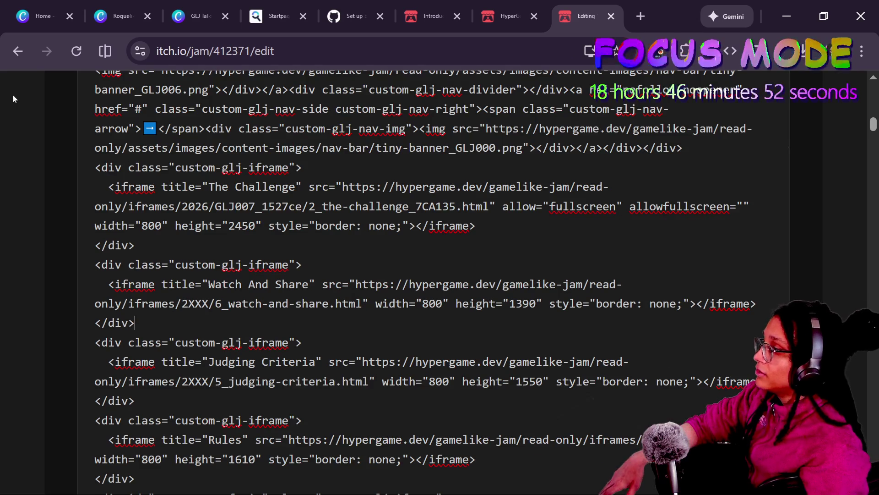
pyautogui.click(18, 51)
# Zoom the jam page to 75%, scroll through its free asset samples, and go to the butler docs
pyautogui.scroll(-15, 456, 258)
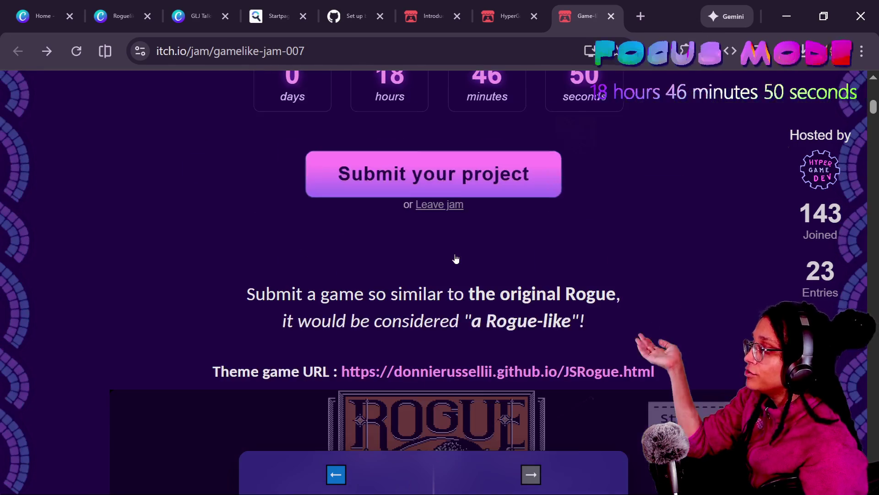
pyautogui.scroll(-10, 456, 259)
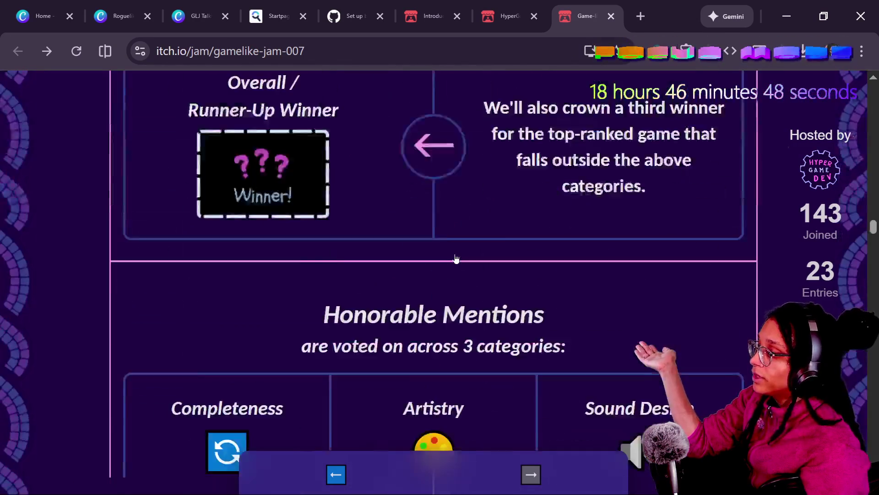
pyautogui.hotkey('ctrl', '-')
pyautogui.hotkey('ctrl', '-')
pyautogui.hotkey('ctrl', '-')
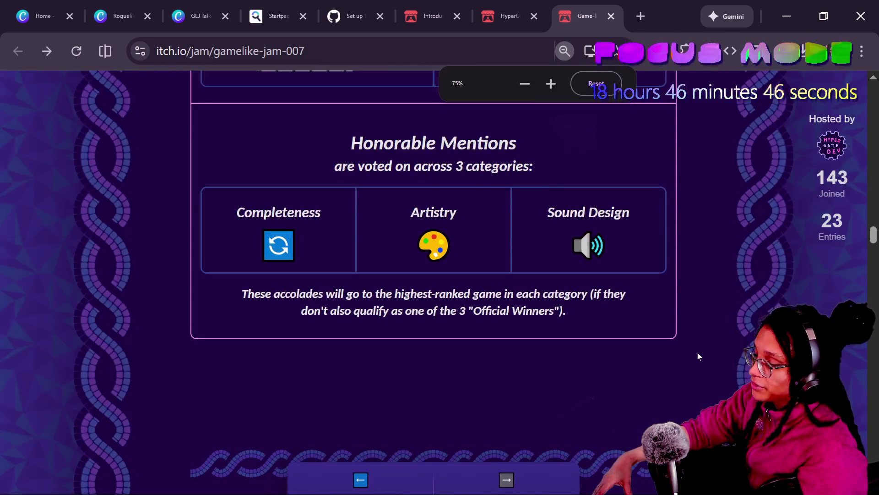
pyautogui.scroll(-5, 698, 355)
pyautogui.scroll(-5, 697, 355)
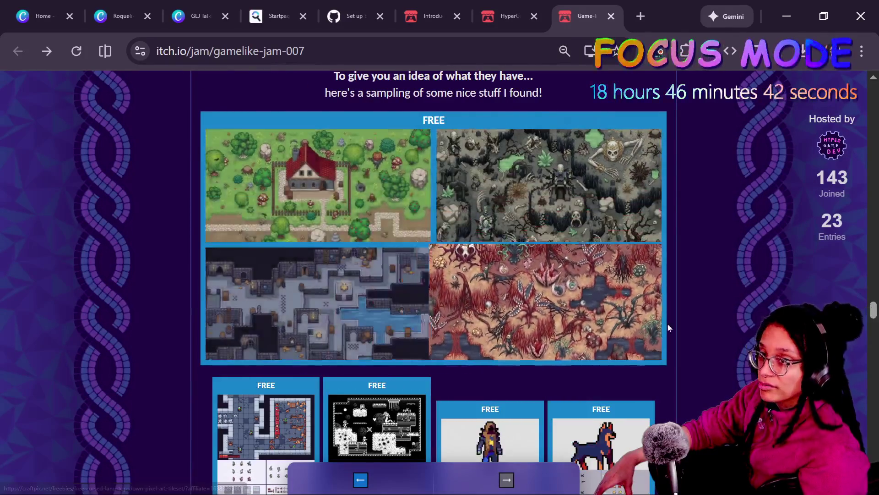
pyautogui.scroll(-2, 357, 343)
pyautogui.scroll(-4, 386, 344)
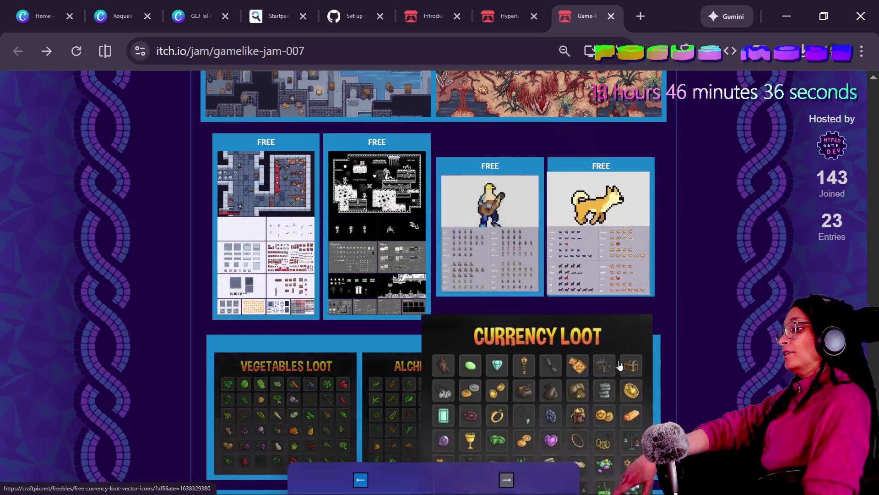
pyautogui.scroll(-8, 626, 348)
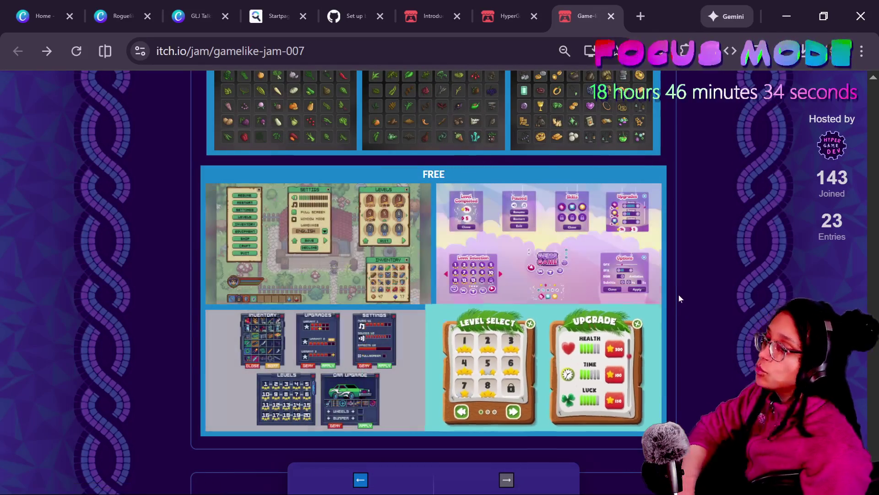
pyautogui.click(428, 9)
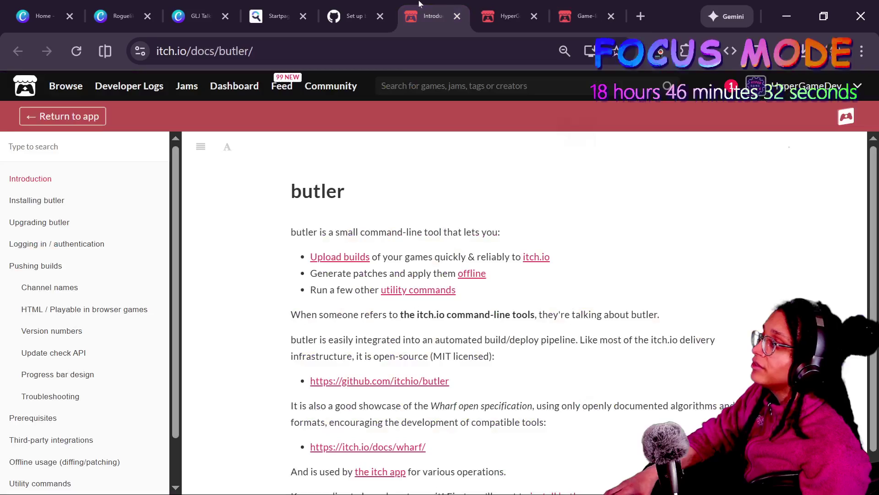
# Launch JS Business Tycoon from the HyperGameDev itch.io page and hire an employee
pyautogui.click(496, 4)
pyautogui.scroll(-15, 366, 291)
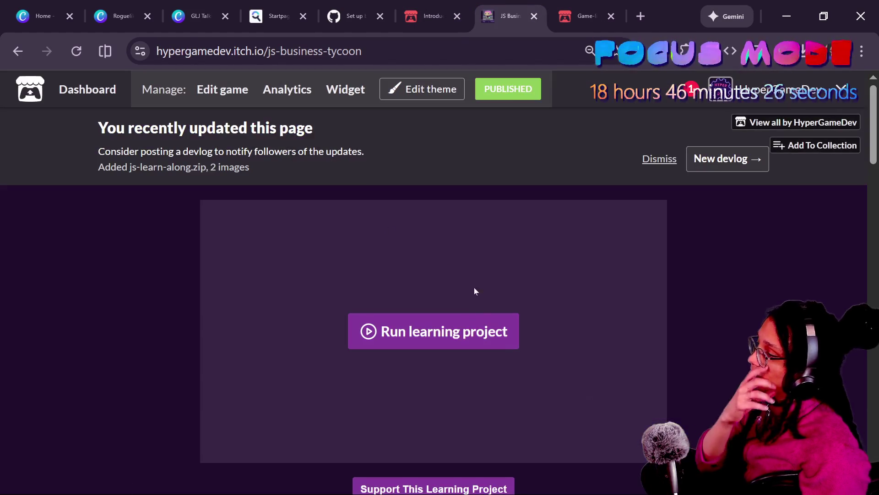
pyautogui.click(469, 318)
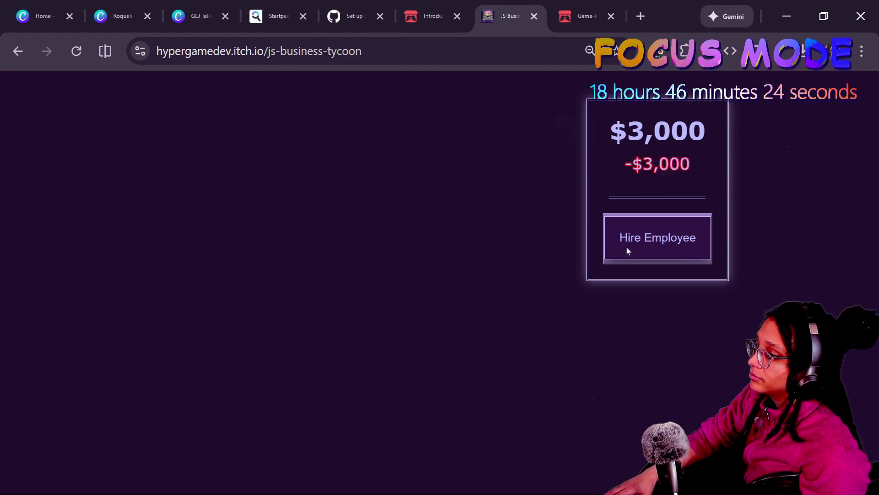
pyautogui.click(627, 251)
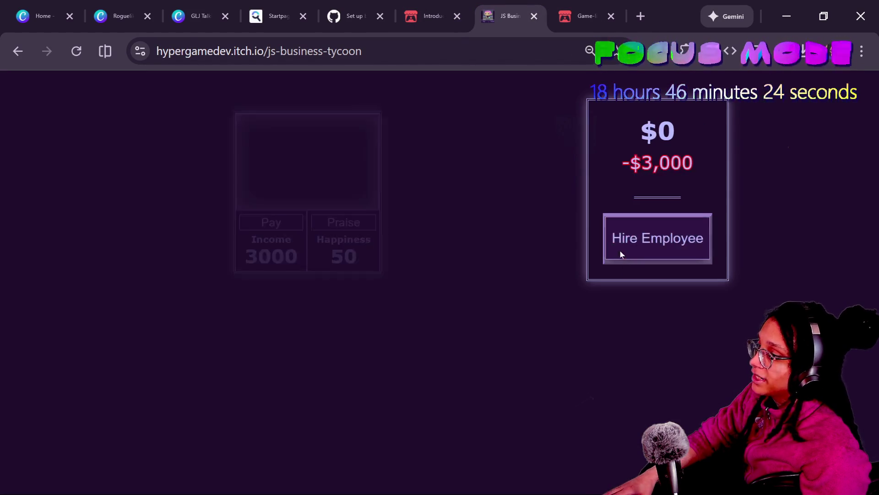
# Pay and praise the employee until happiness reaches 95 with income at 2900
pyautogui.click(277, 210)
pyautogui.click(283, 213)
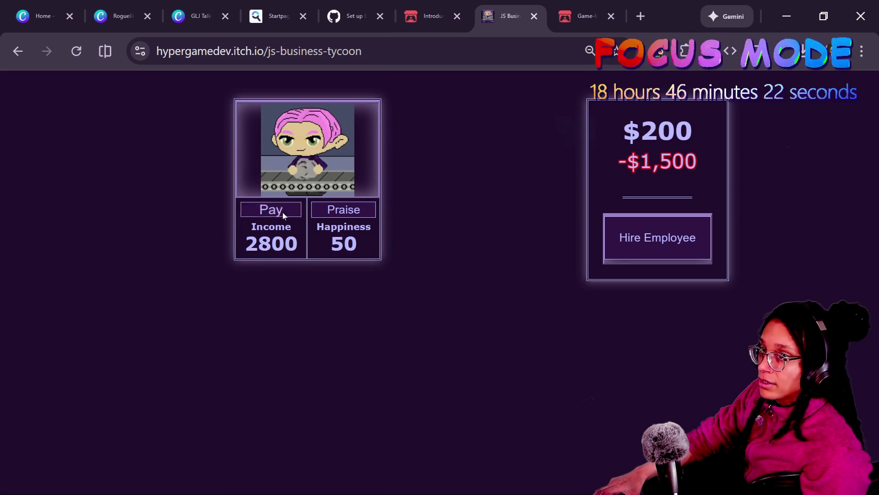
pyautogui.click(282, 212)
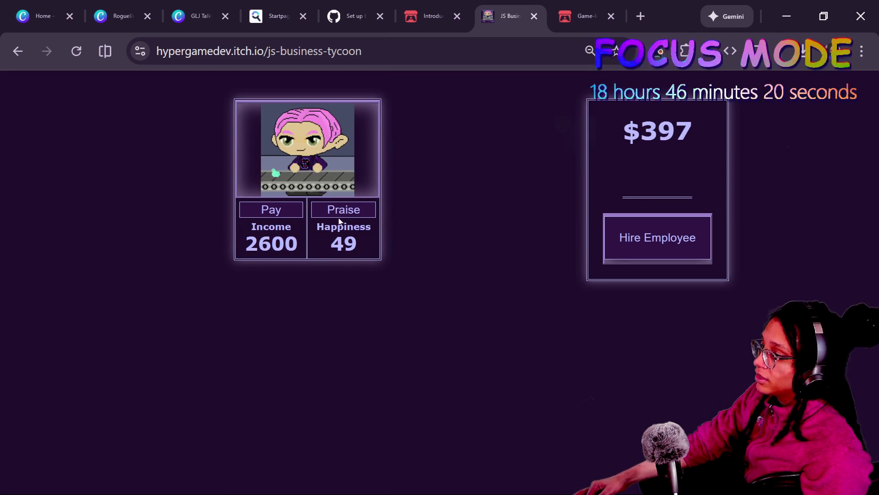
pyautogui.click(293, 212)
pyautogui.click(340, 211)
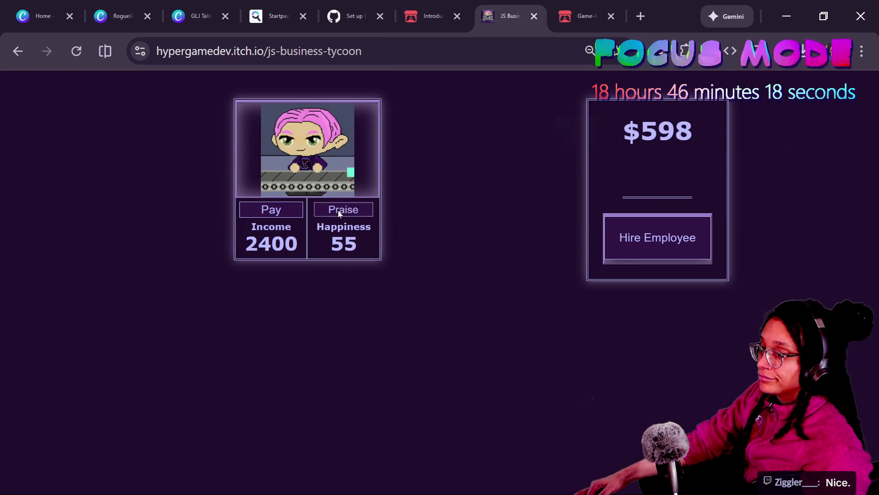
pyautogui.click(339, 212)
pyautogui.click(340, 214)
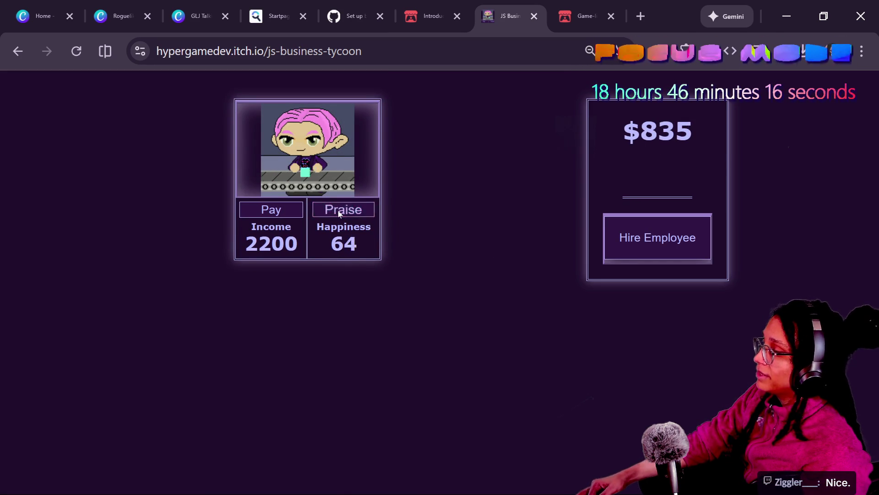
pyautogui.click(339, 213)
pyautogui.click(340, 213)
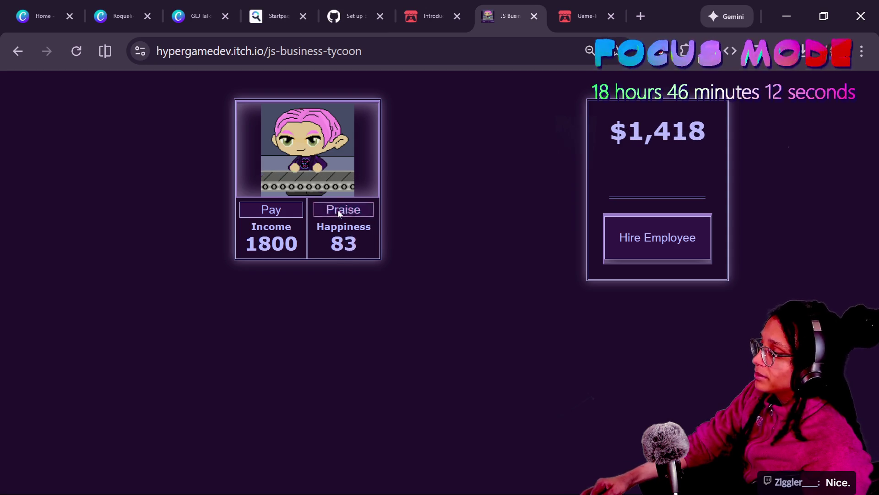
pyautogui.click(340, 214)
pyautogui.click(339, 214)
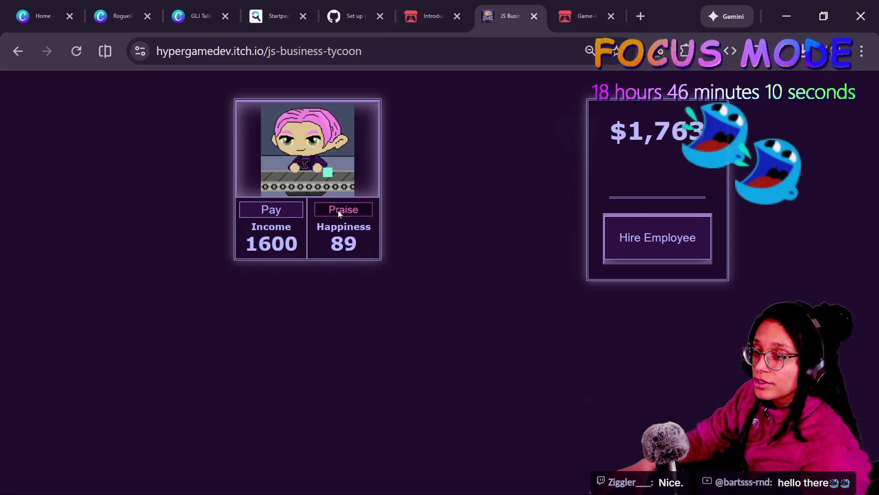
pyautogui.click(339, 214)
pyautogui.click(341, 209)
pyautogui.click(271, 210)
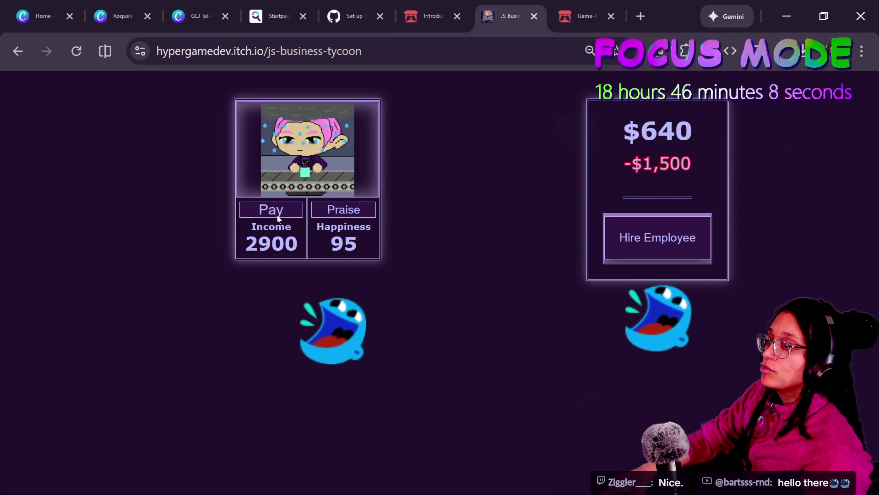
# Close the game, inspect the ui_menu.gd error at lines 63 and 61, then return to the browser
pyautogui.click(533, 16)
pyautogui.hotkey('alt', 'Tab')
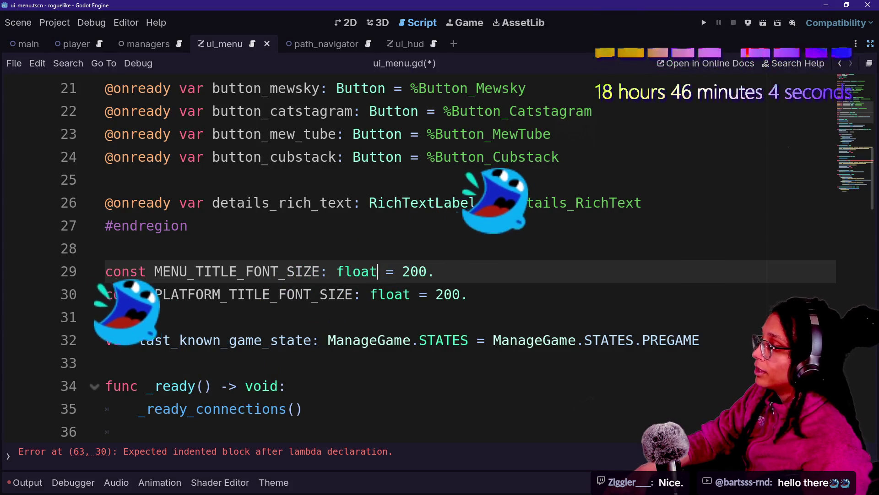
pyautogui.click(205, 452)
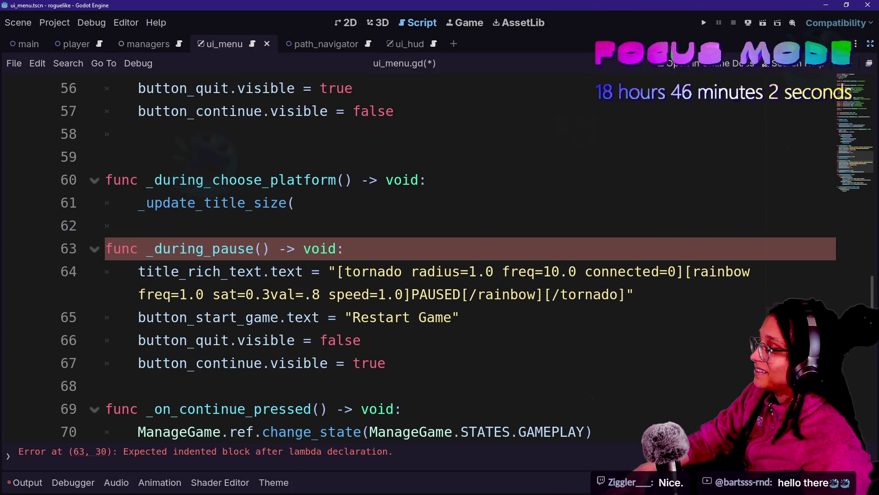
pyautogui.press('Up')
pyautogui.press('Up')
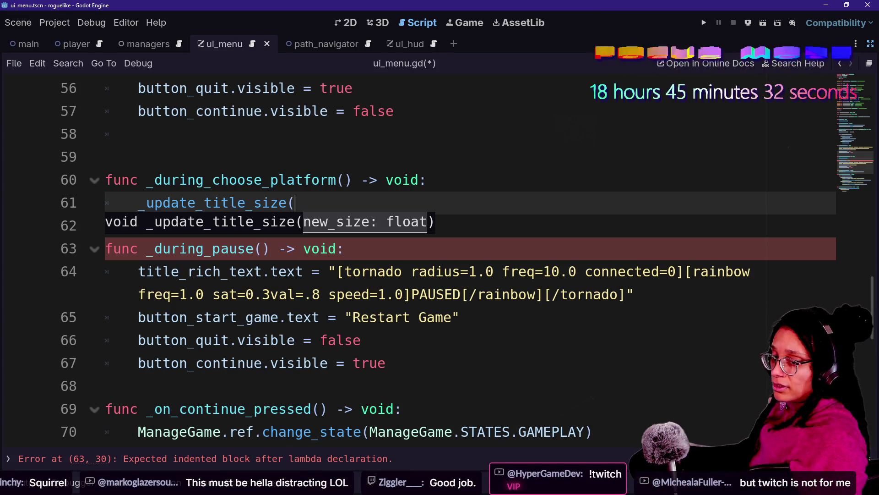
pyautogui.hotkey('alt', 'Tab')
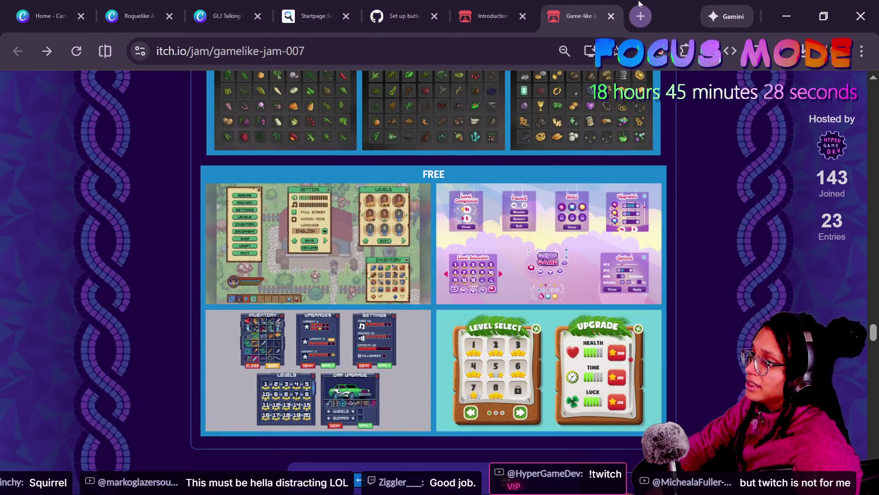
# Open Nightbot's Commands page in a new tab, check the signed-in account, and review the list
pyautogui.click(640, 16)
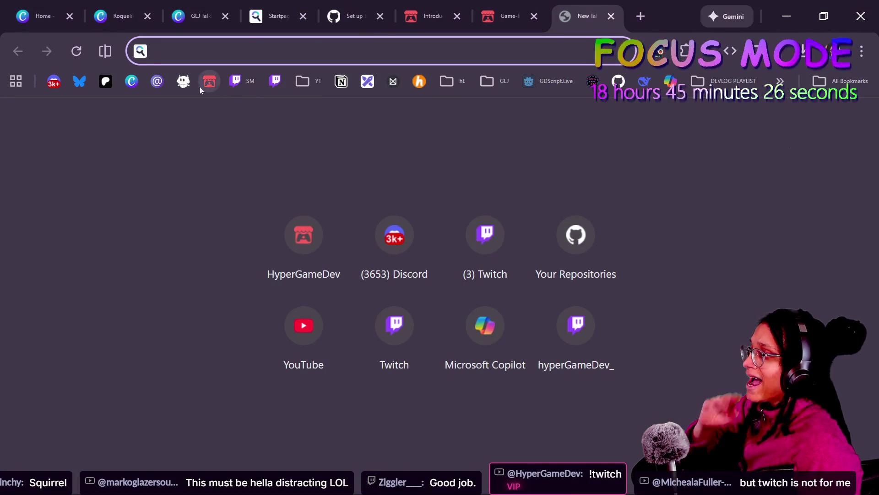
pyautogui.click(187, 84)
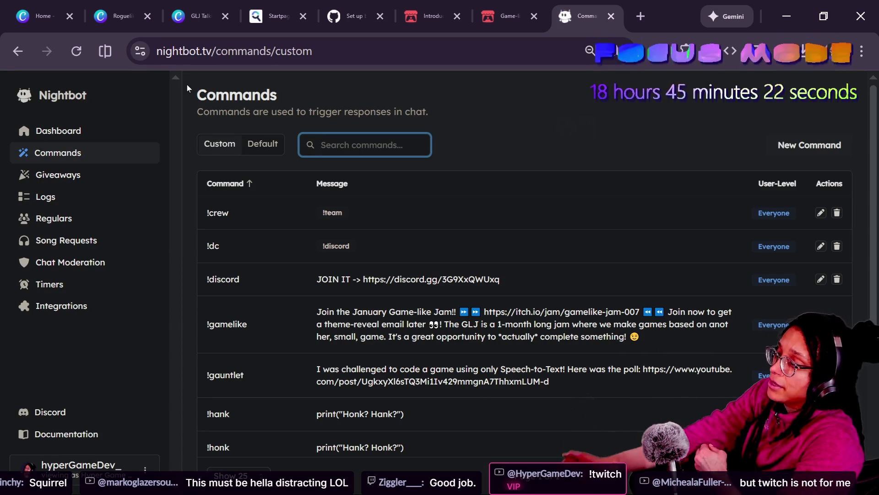
pyautogui.click(80, 460)
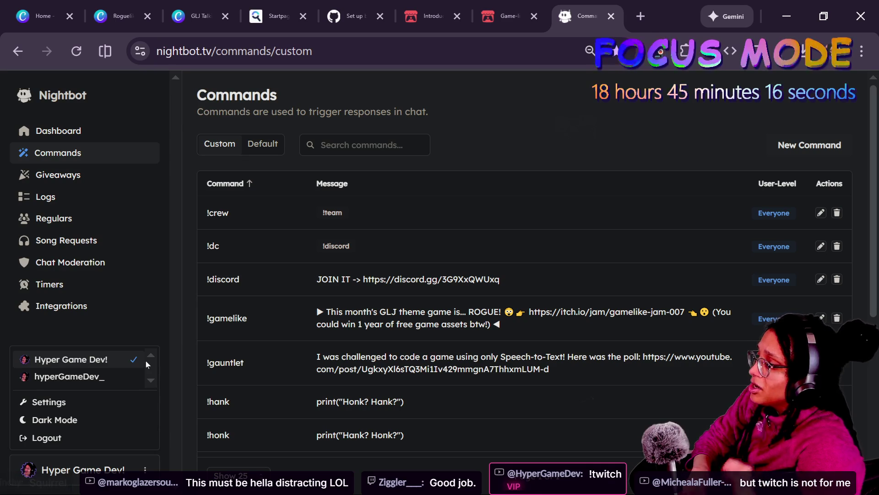
pyautogui.scroll(-2, 525, 275)
pyautogui.scroll(-5, 451, 276)
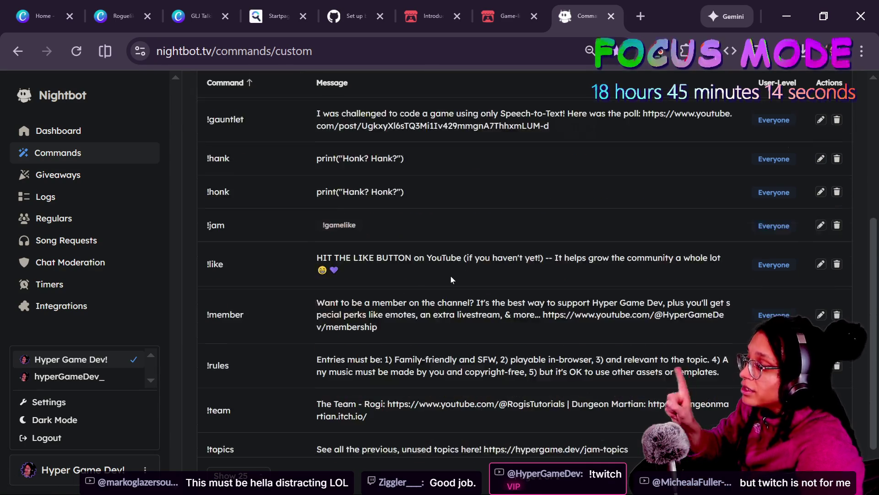
pyautogui.scroll(6, 451, 276)
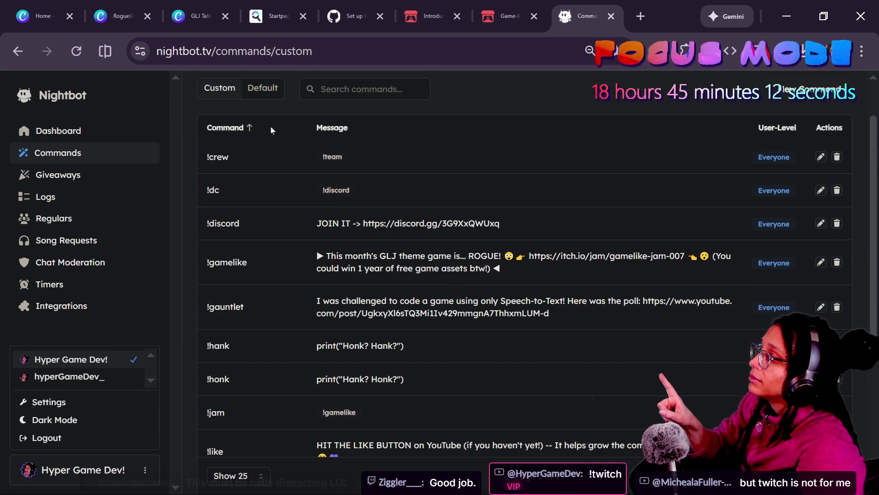
pyautogui.scroll(2, 502, 210)
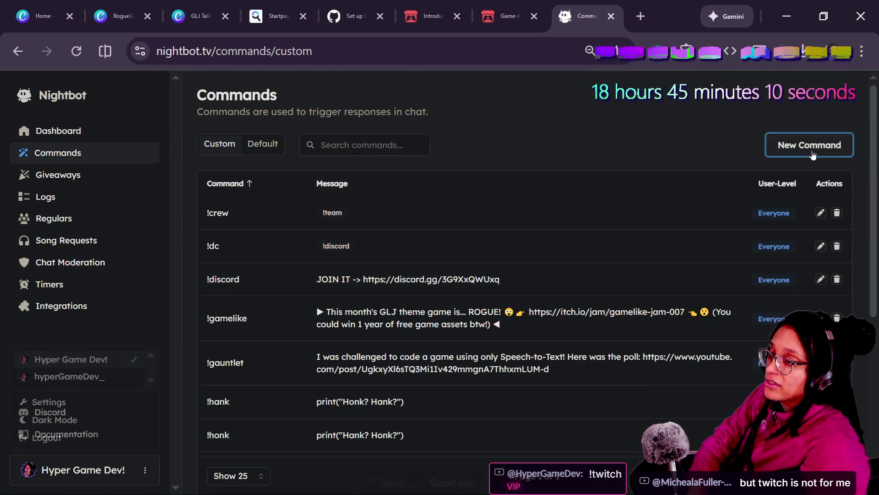
# Create a new command named !twitch replying 'Follow! Use a prime sub! Be merry!'
pyautogui.click(812, 150)
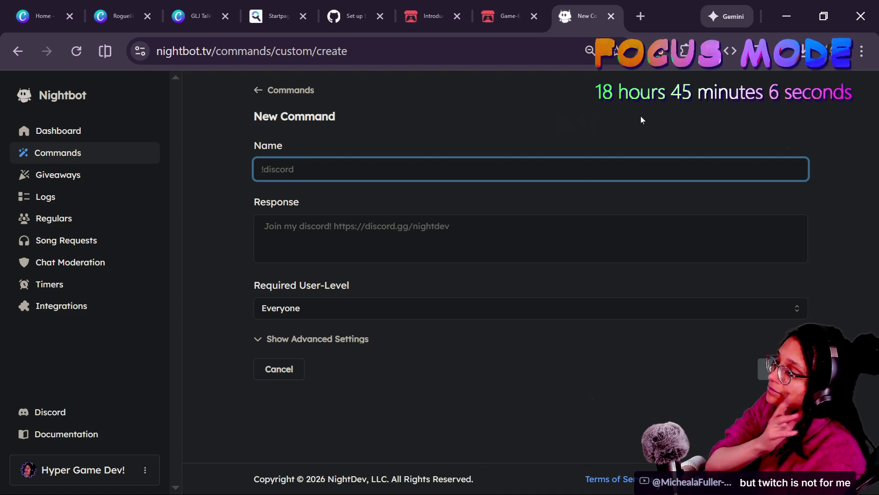
pyautogui.write('!twi')
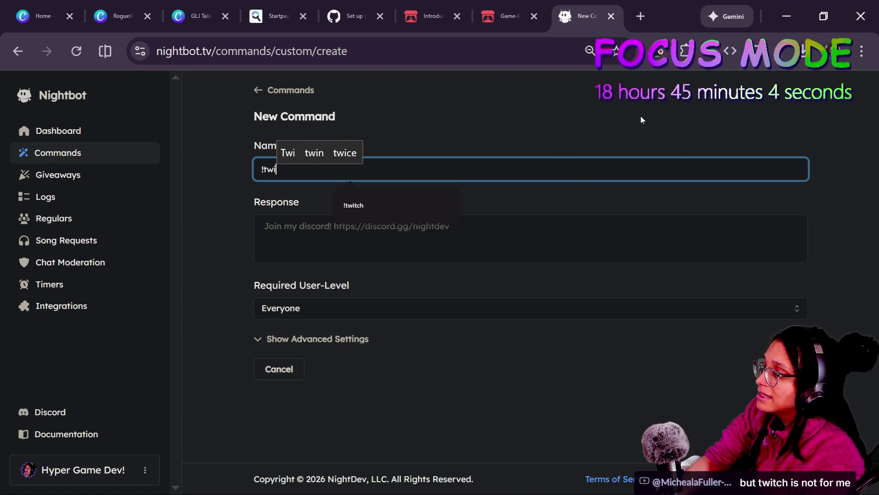
pyautogui.write('tch')
pyautogui.press('Tab')
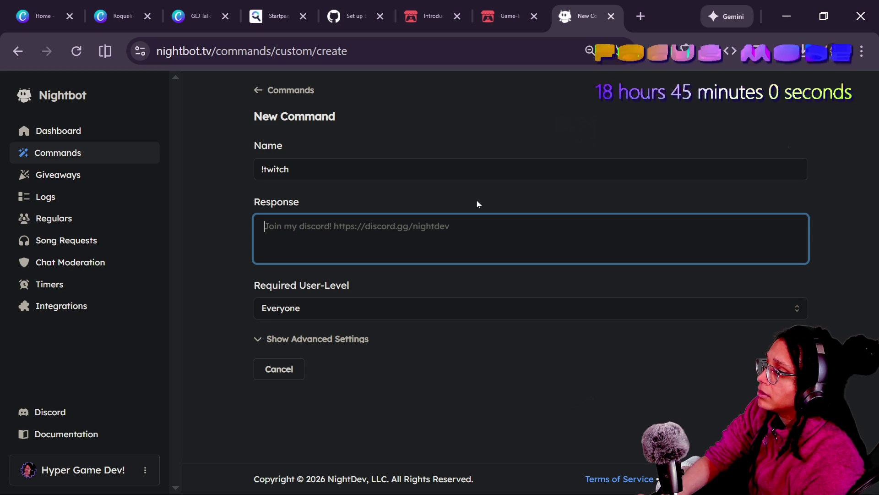
pyautogui.write('Kp')
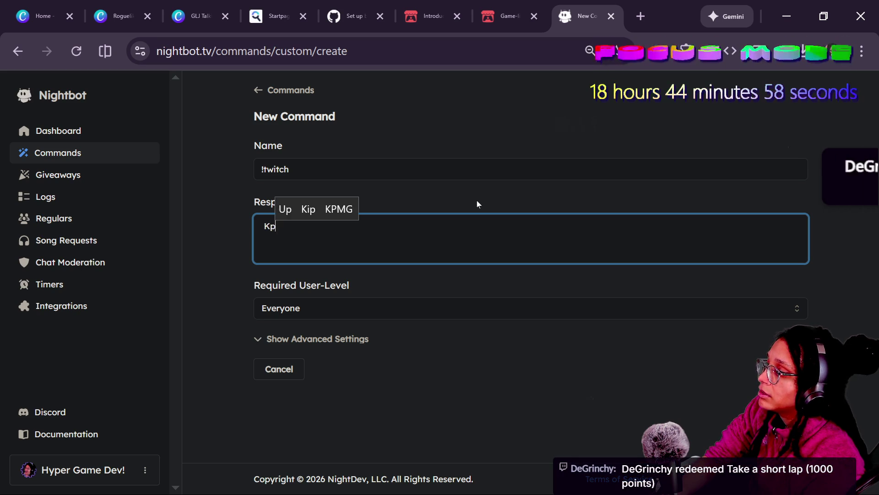
pyautogui.press('BackSpace')
pyautogui.press('BackSpace')
pyautogui.write('Follow! ')
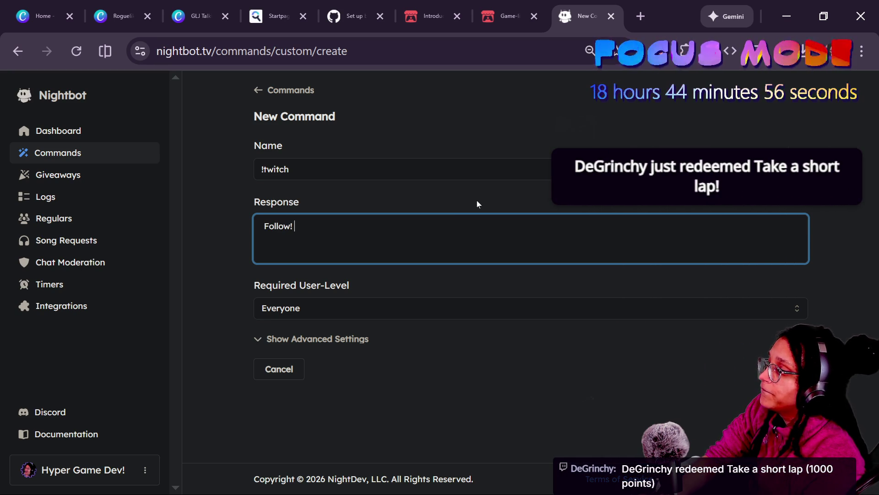
pyautogui.write('Use a prime')
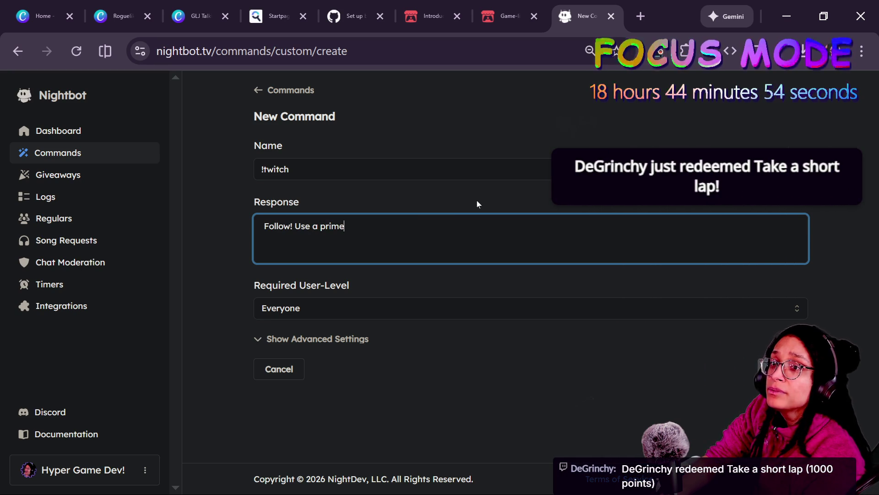
pyautogui.write(' sub')
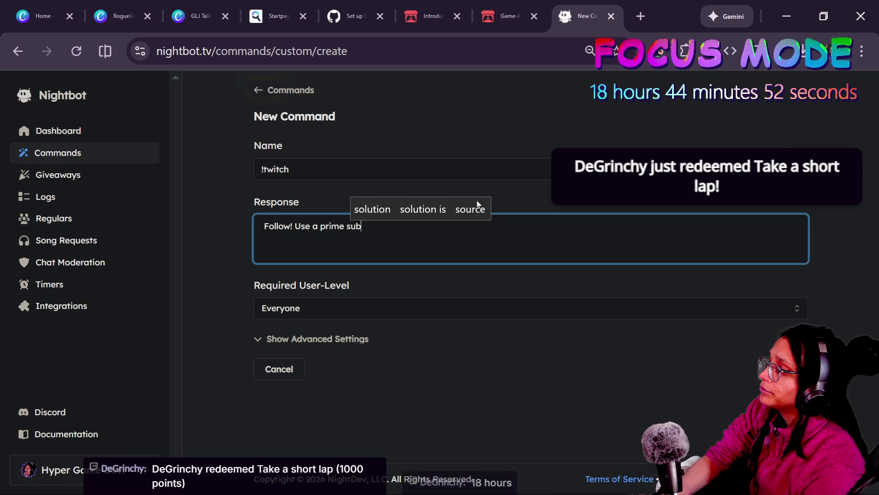
pyautogui.write('! Be merry!')
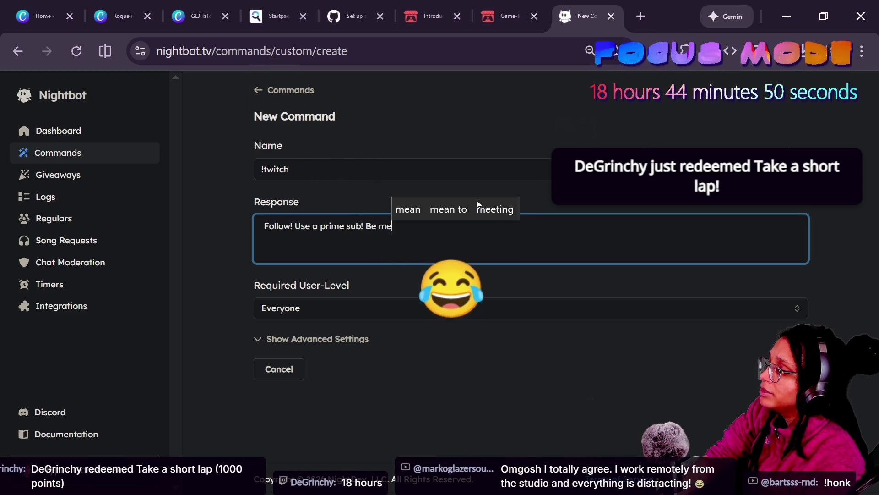
pyautogui.press('capslock')
pyautogui.write('H')
pyautogui.press('BackSpace')
pyautogui.press('capslock')
pyautogui.write('https://twitch.t')
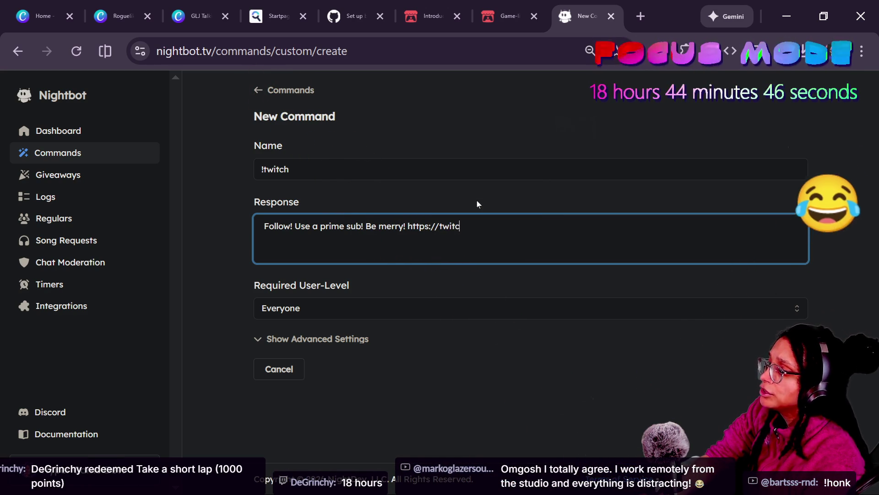
pyautogui.write('v/hypergamed')
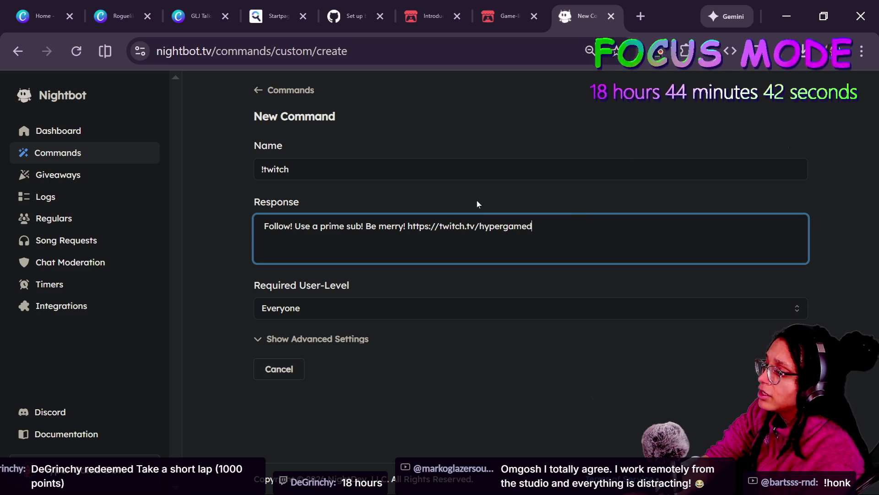
pyautogui.write('ev_')
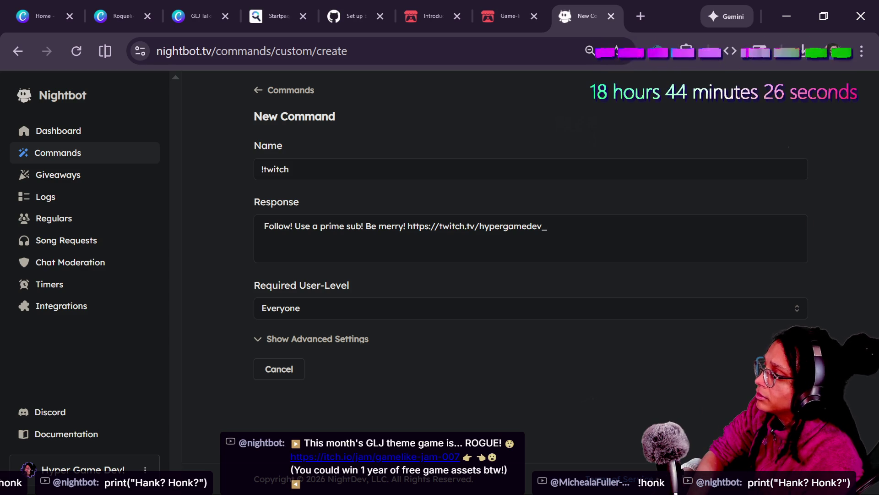
pyautogui.click(330, 341)
pyautogui.scroll(-2, 433, 331)
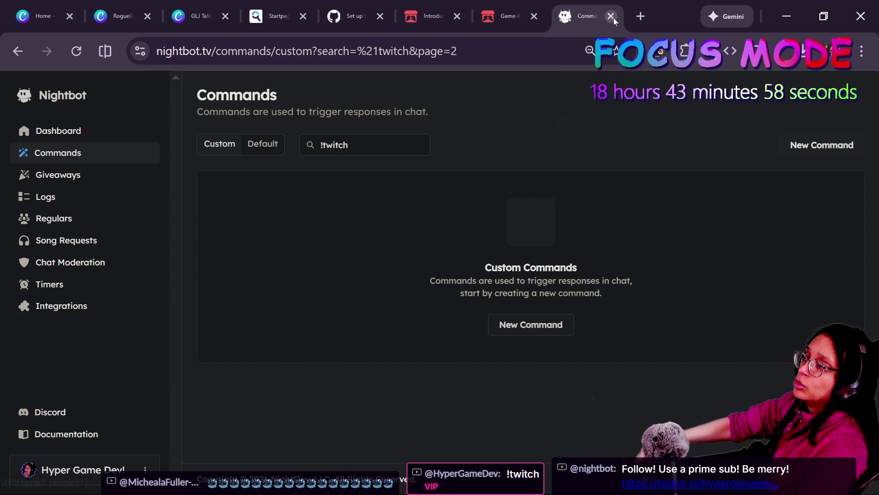
# Close the Nightbot tab, scroll the jam page to its header, then go to _during_pause in Godot
pyautogui.click(611, 16)
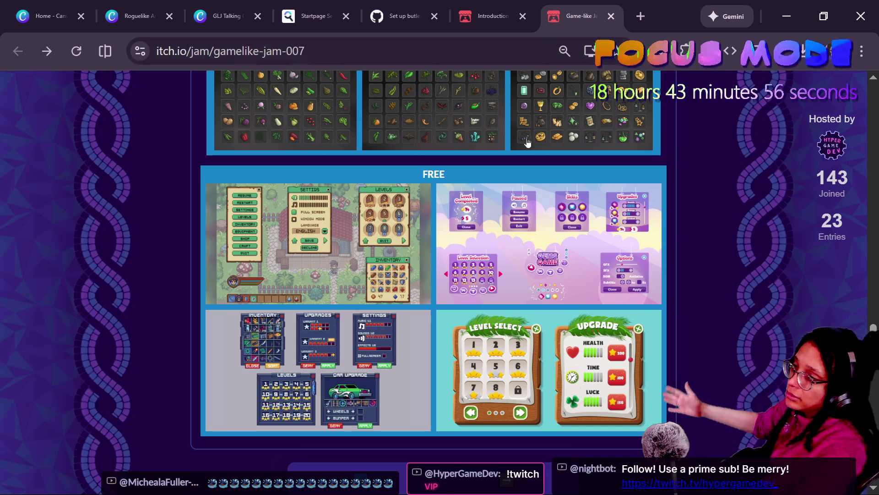
pyautogui.scroll(8, 604, 151)
pyautogui.scroll(10, 243, 81)
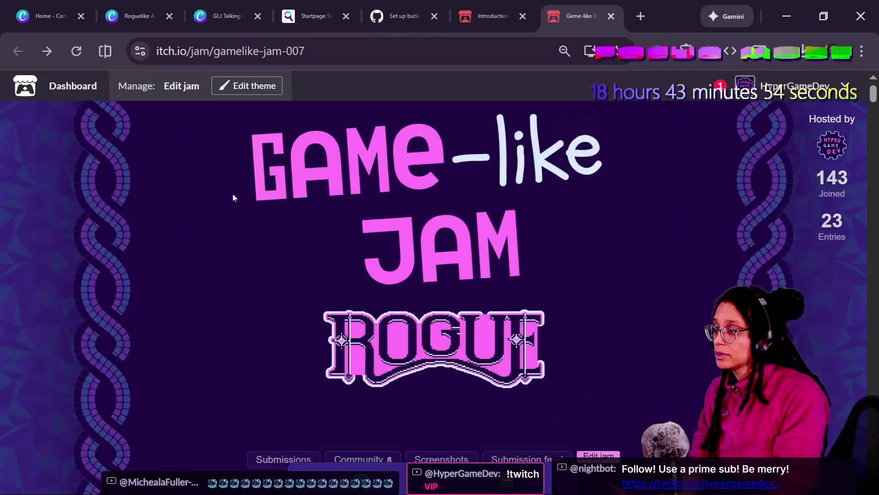
pyautogui.hotkey('alt', 'Tab')
pyautogui.hotkey('alt', 'Tab')
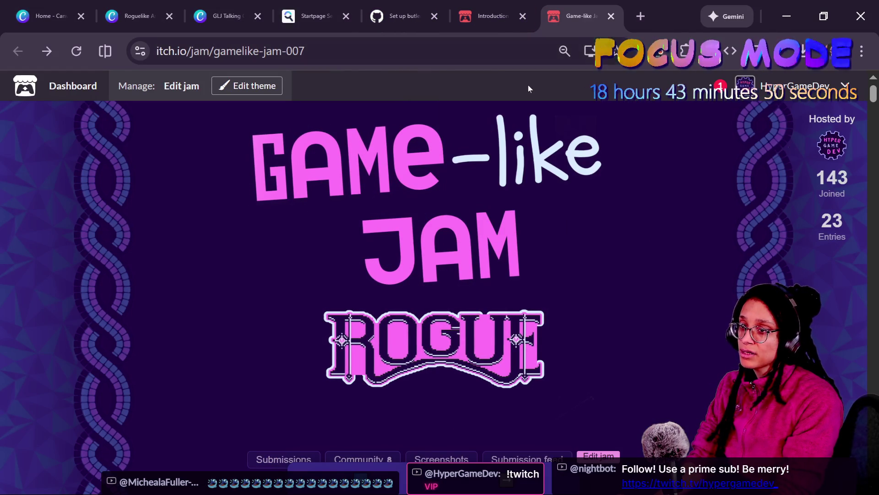
pyautogui.hotkey('alt', 'Tab')
pyautogui.click(345, 249)
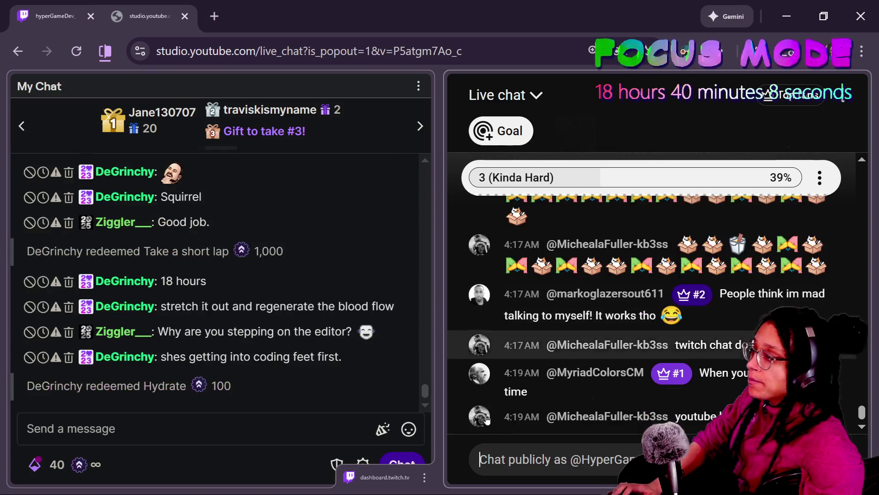
# Jump the live chat to its newest messages, read back through it, then return to _during_pause in ui_menu.gd
pyautogui.click(295, 390)
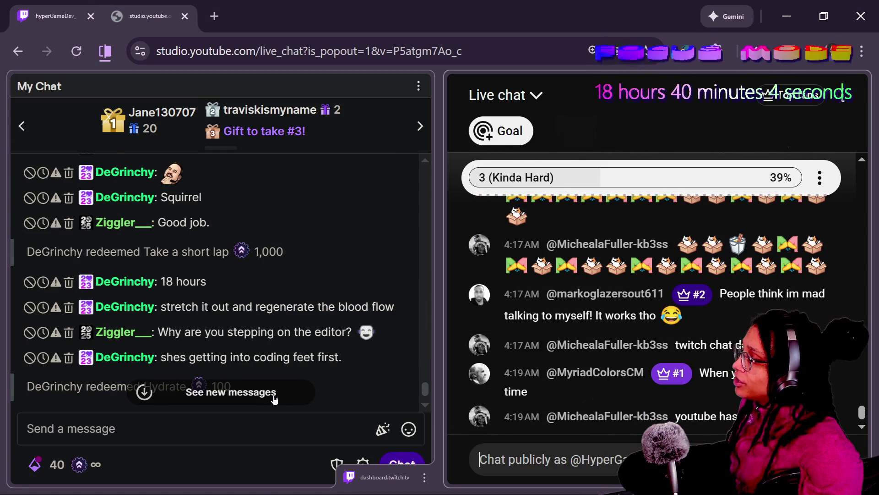
pyautogui.click(273, 399)
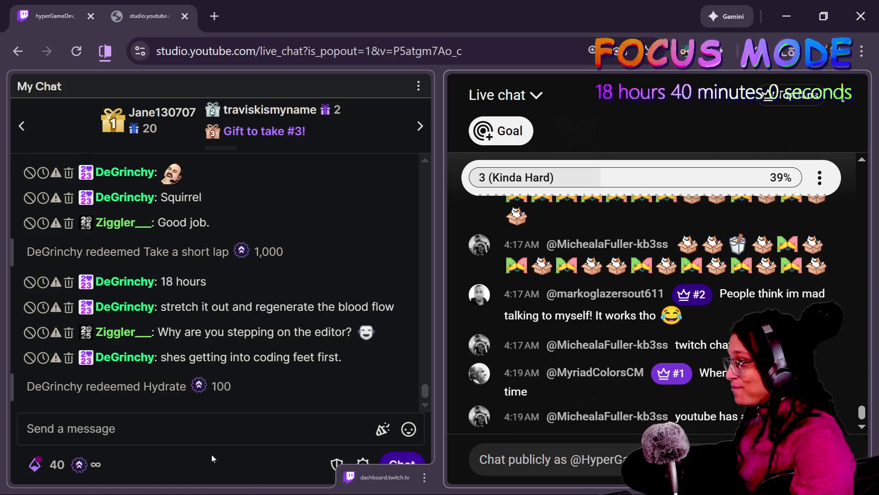
pyautogui.moveTo(411, 276)
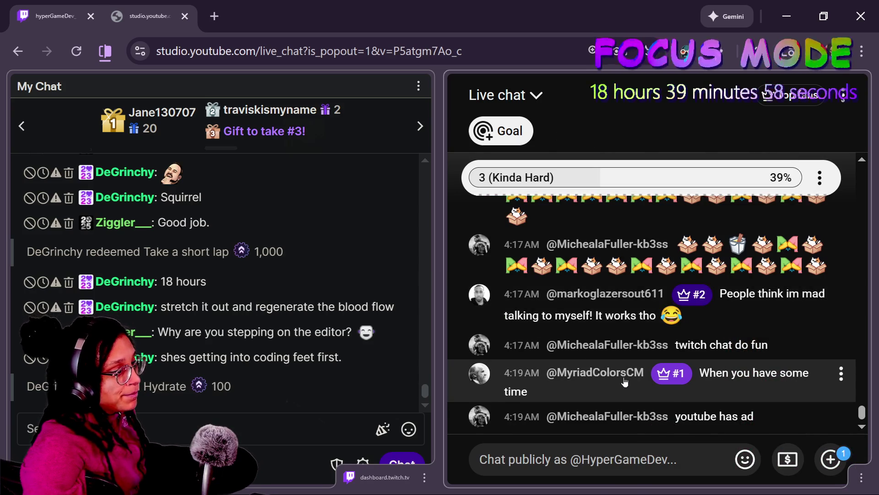
pyautogui.scroll(2, 565, 351)
pyautogui.scroll(3, 564, 350)
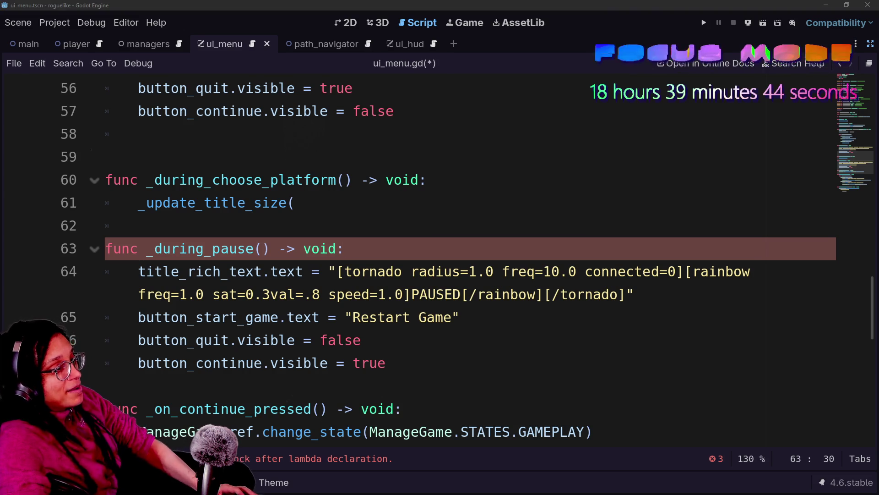
pyautogui.hotkey('alt', 'Tab')
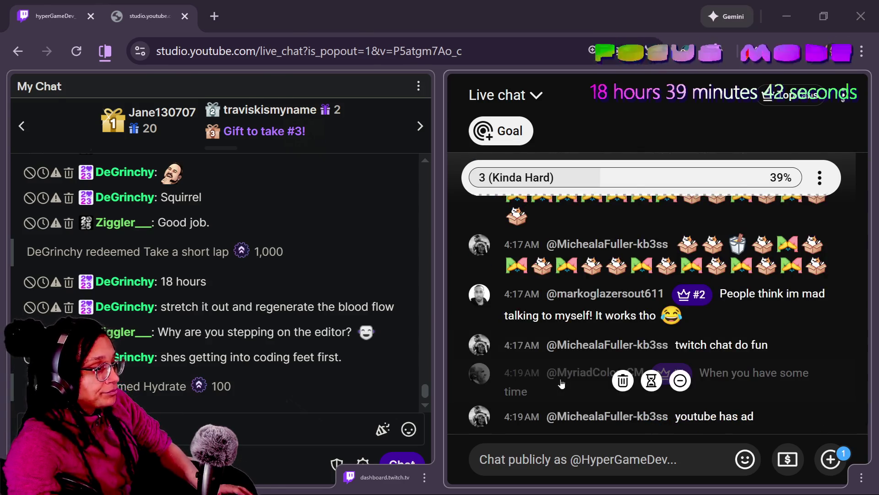
pyautogui.hotkey('alt', 'Tab')
pyautogui.click(387, 362)
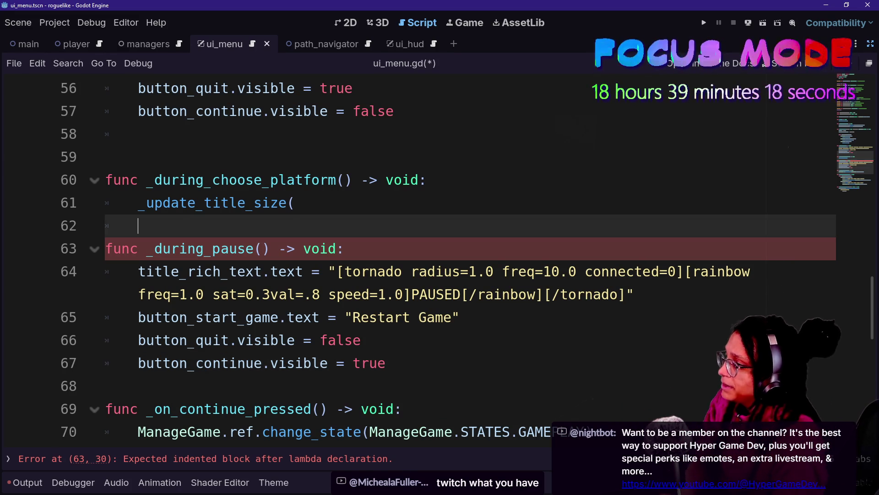
# Pass PLATFORM_TITLE_FONT_SIZE to _update_title_size on line 61 and select that line for reuse
pyautogui.click(296, 203)
pyautogui.write('F')
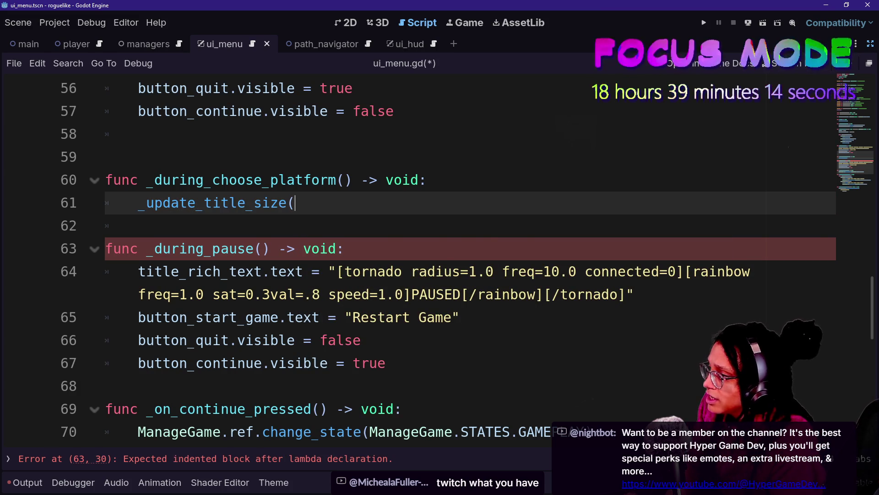
pyautogui.write('E')
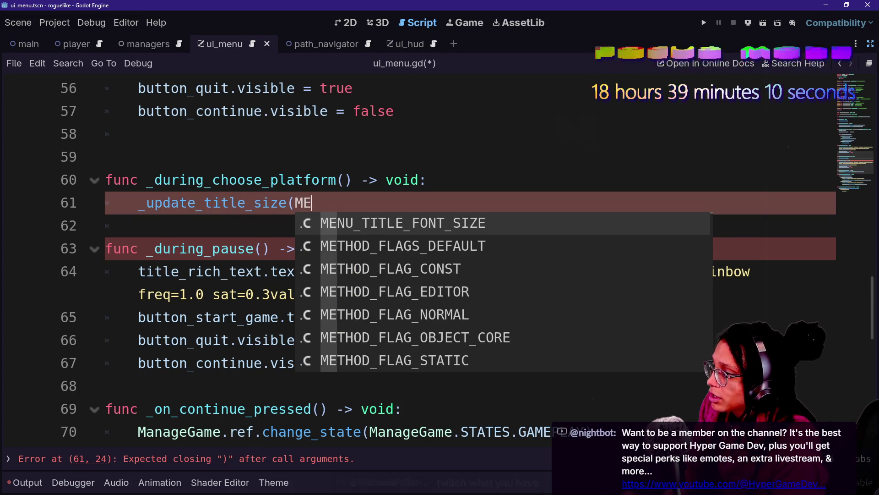
pyautogui.press('BackSpace')
pyautogui.press('BackSpace')
pyautogui.write('PLAT')
pyautogui.press('Return')
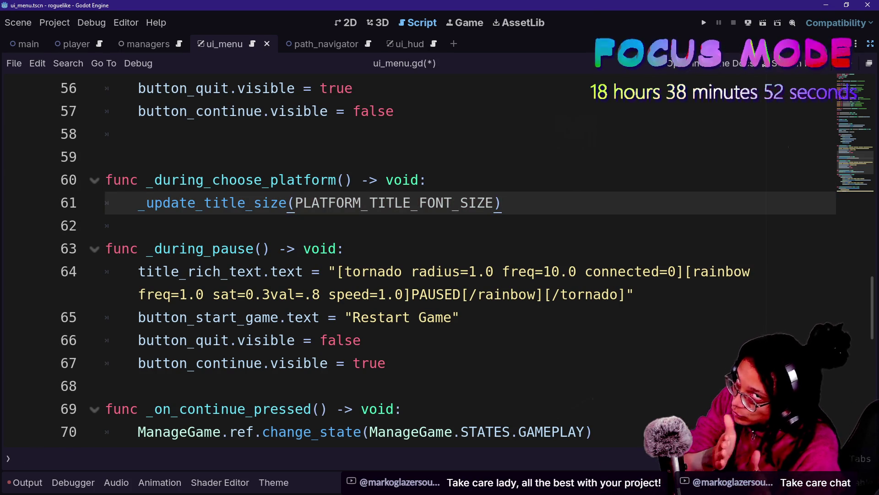
pyautogui.write('g')
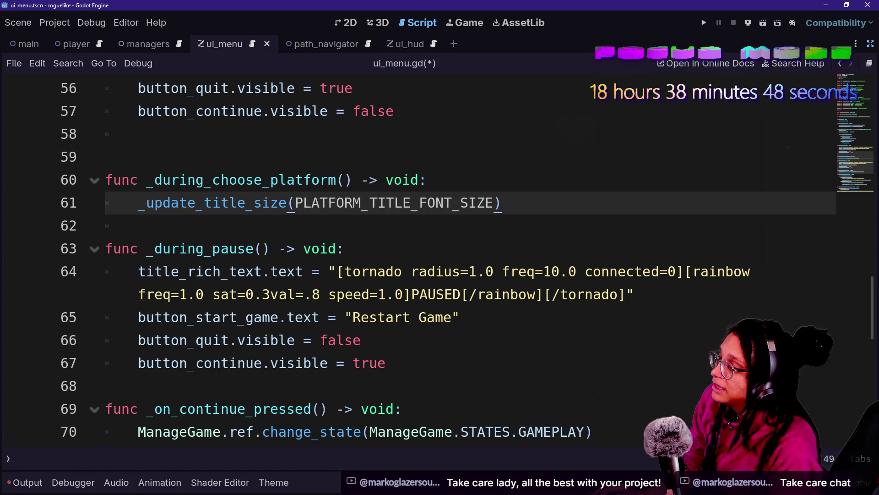
pyautogui.hotkey('shift', 'Up')
pyautogui.hotkey('ctrl', 'c')
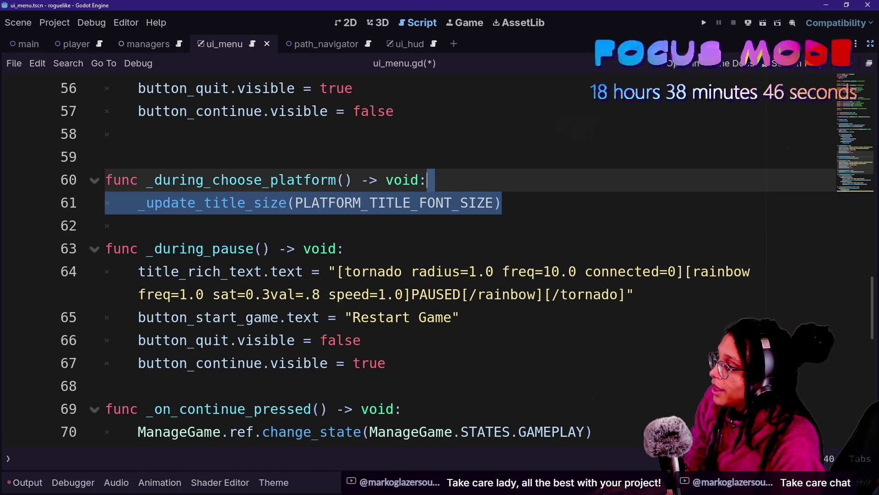
# Change the line 54 title-size call to use MENU_TITLE_FONT_SIZE instead of PLATFORM_TITLE_FONT_SIZE
pyautogui.scroll(-1, 412, 257)
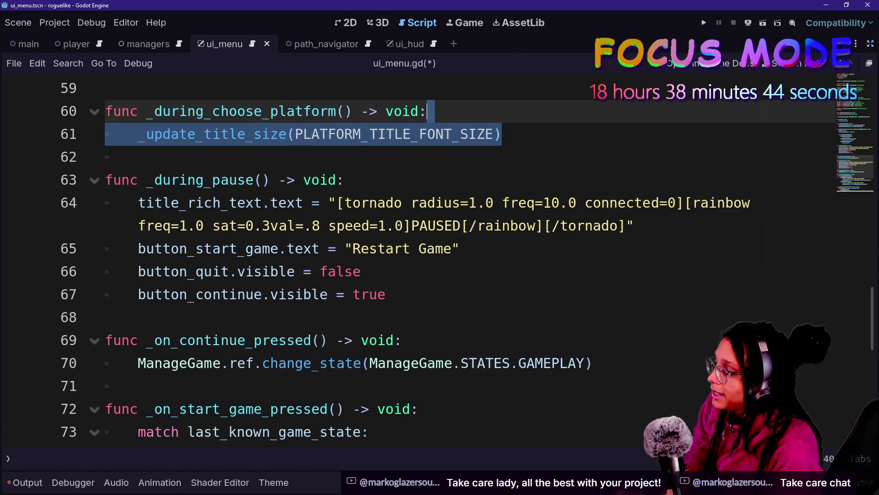
pyautogui.scroll(4, 412, 257)
pyautogui.click(361, 203)
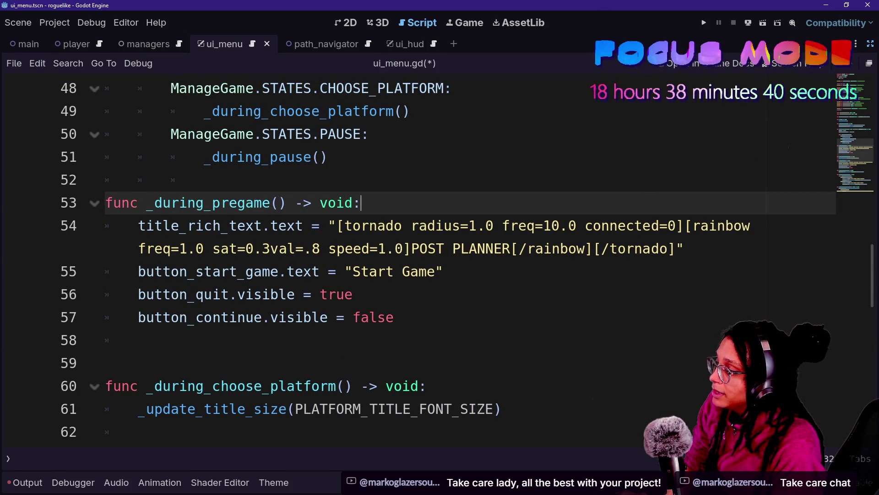
pyautogui.hotkey('ctrl', 'v')
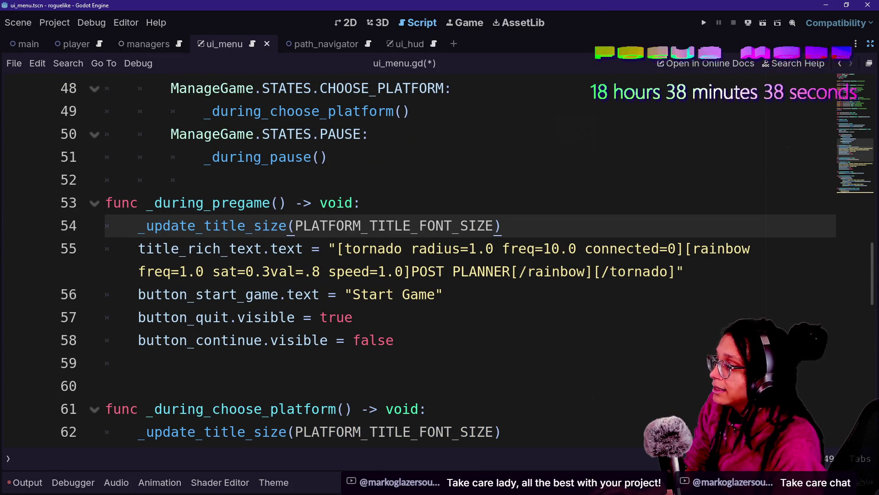
pyautogui.moveTo(370, 225); pyautogui.dragTo(412, 225)
pyautogui.write('MW')
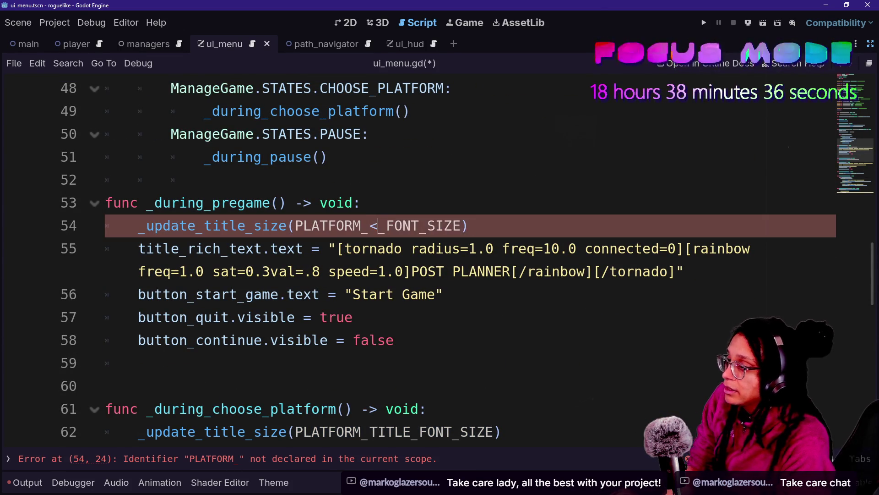
pyautogui.write('N')
pyautogui.press('BackSpace')
pyautogui.press('BackSpace')
pyautogui.write('ENU')
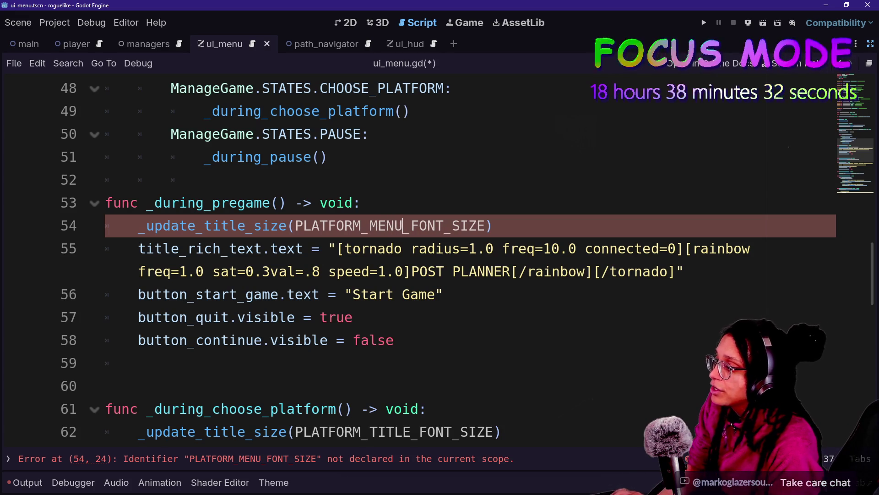
pyautogui.press('BackSpace')
pyautogui.press('BackSpace')
pyautogui.press('BackSpace')
pyautogui.write('WNU')
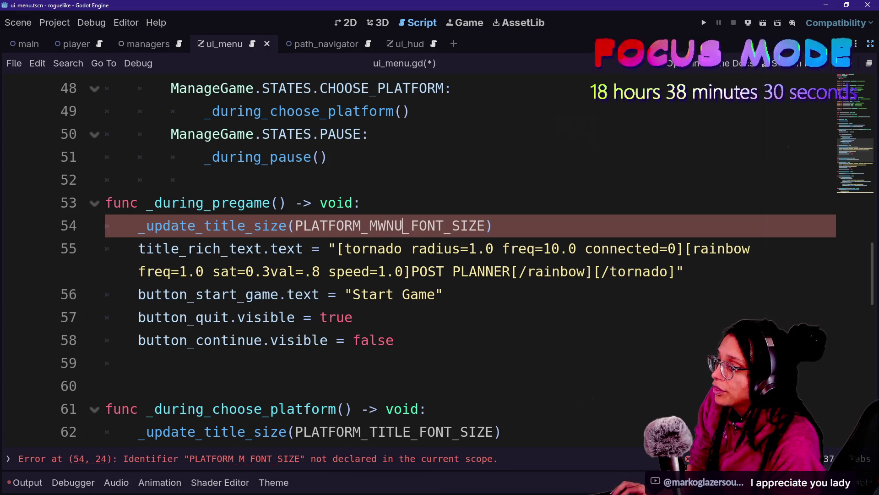
pyautogui.press('BackSpace')
pyautogui.press('BackSpace')
pyautogui.press('BackSpace')
pyautogui.hotkey('ctrl', 'z')
pyautogui.hotkey('ctrl', 'z')
pyautogui.hotkey('ctrl', 'z')
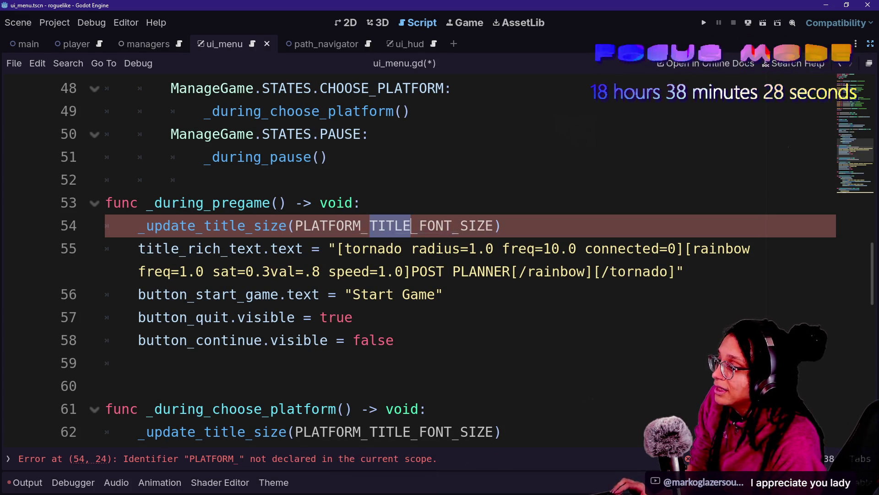
pyautogui.press('BackSpace')
pyautogui.press('BackSpace')
pyautogui.press('BackSpace')
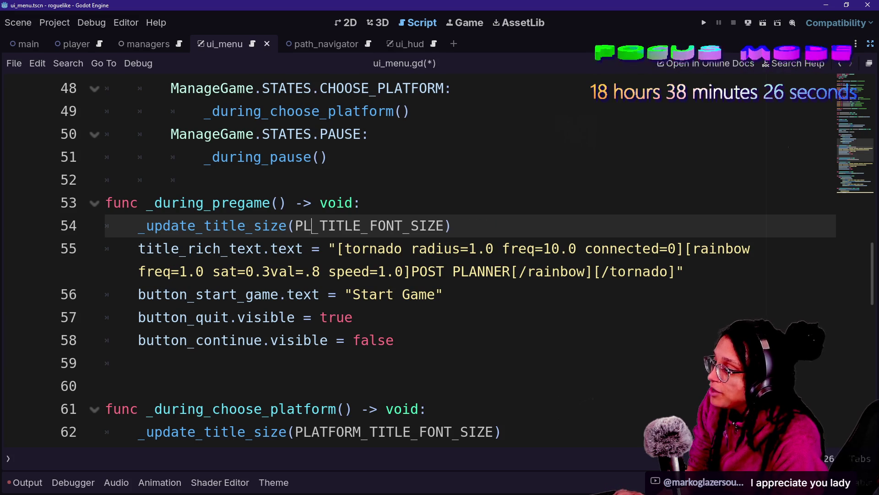
pyautogui.write('EMN')
pyautogui.press('BackSpace')
pyautogui.press('BackSpace')
pyautogui.press('BackSpace')
pyautogui.write('MENU')
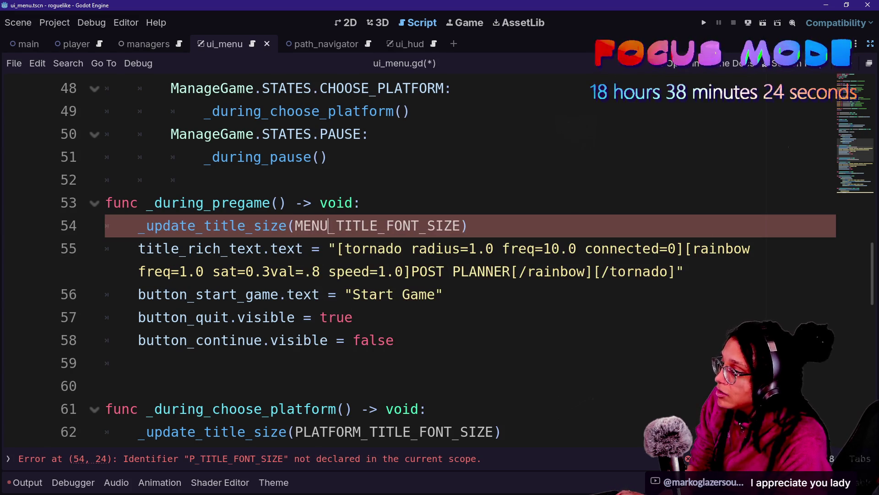
# Save ui_menu.gd
pyautogui.click(203, 179)
pyautogui.click(320, 271)
pyautogui.scroll(-1, 440, 257)
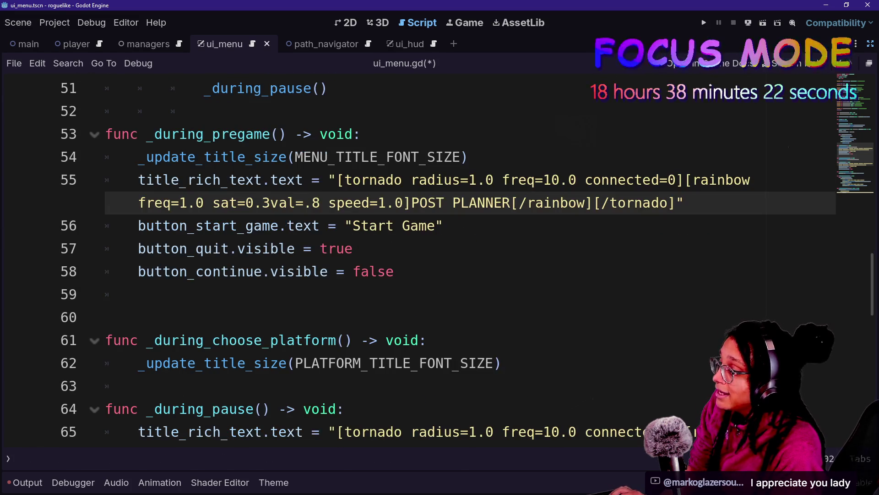
pyautogui.click(393, 271)
pyautogui.press('Up')
pyautogui.press('Up')
pyautogui.press('Down')
pyautogui.hotkey('ctrl', 's')
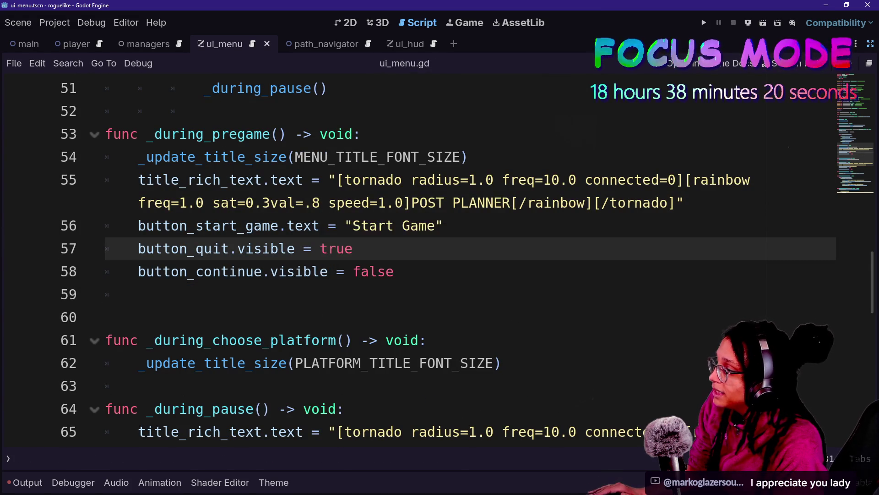
pyautogui.scroll(-1, 321, 275)
pyautogui.moveTo(262, 271); pyautogui.dragTo(410, 294)
pyautogui.moveTo(237, 294); pyautogui.dragTo(138, 317)
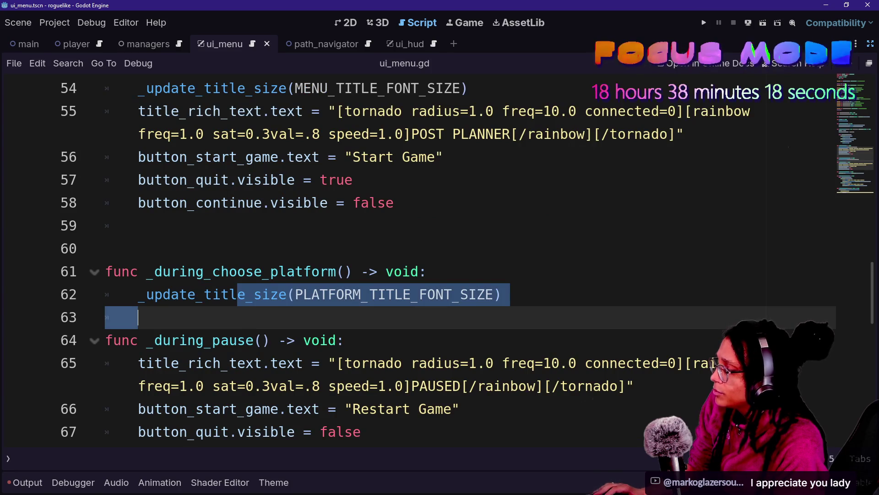
pyautogui.scroll(-2, 137, 317)
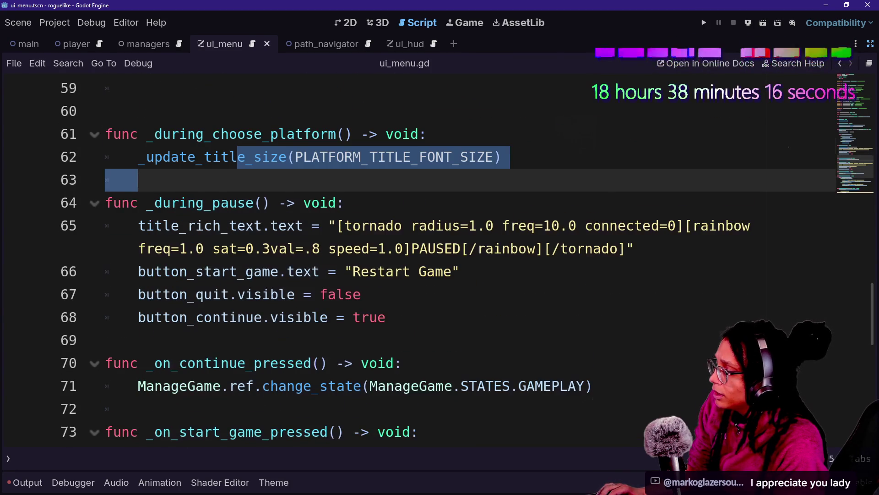
pyautogui.scroll(-1, 440, 316)
pyautogui.scroll(1, 440, 316)
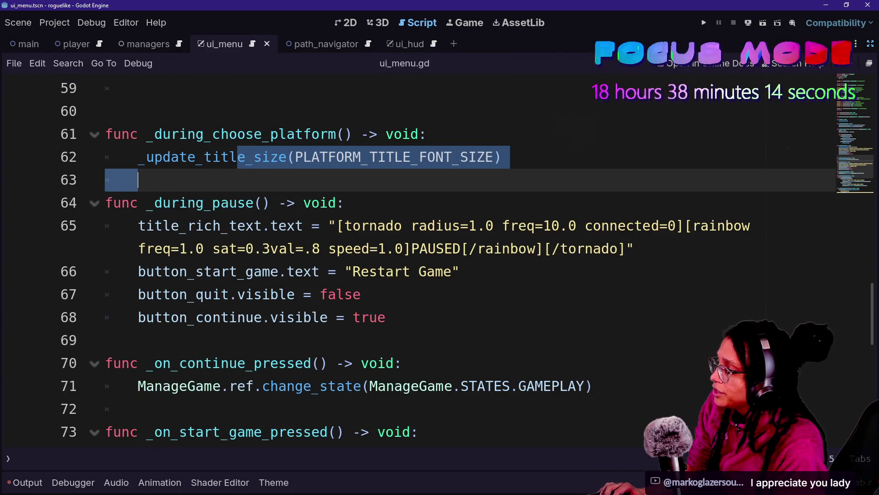
pyautogui.scroll(-1, 440, 260)
pyautogui.scroll(7, 440, 260)
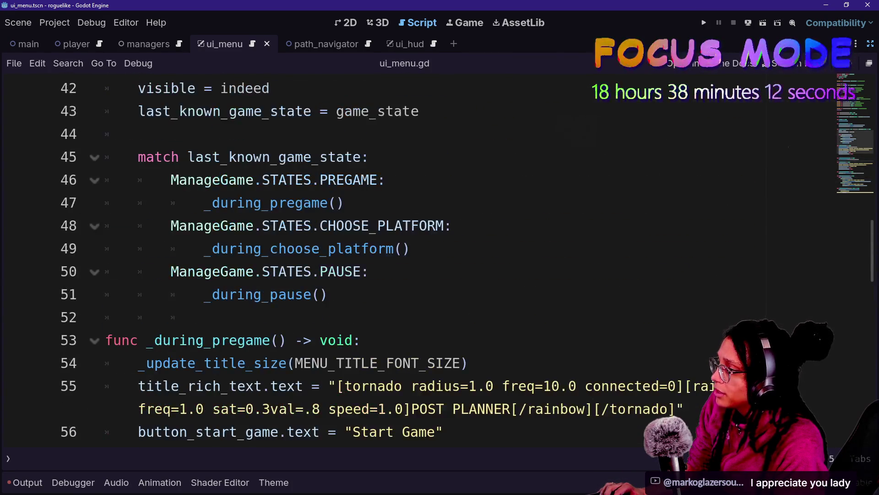
pyautogui.scroll(-1, 440, 260)
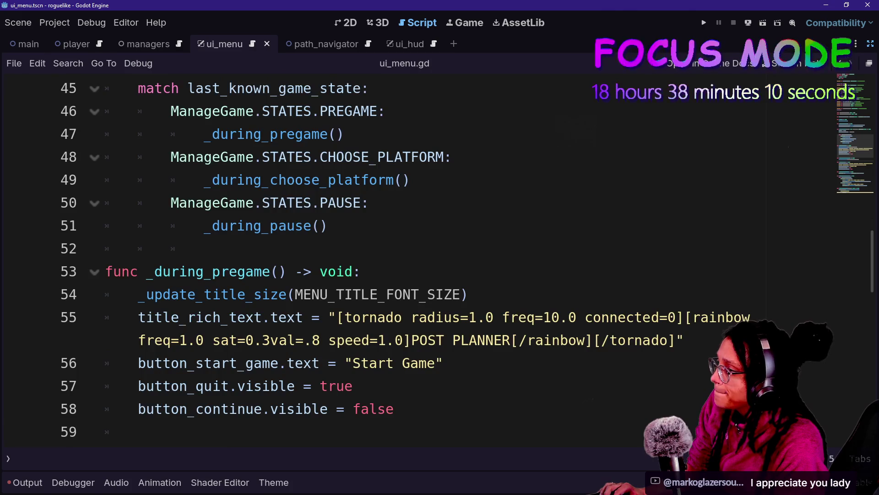
pyautogui.scroll(4, 439, 260)
pyautogui.scroll(-2, 440, 260)
pyautogui.scroll(2, 439, 260)
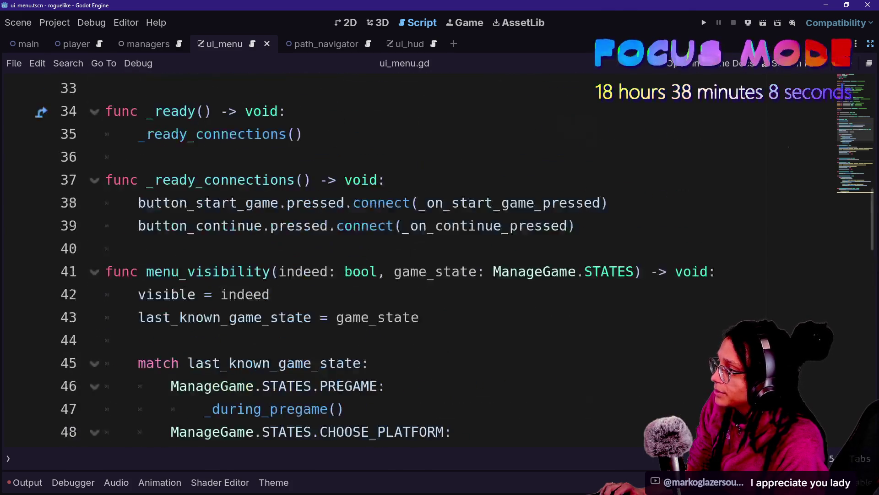
pyautogui.scroll(1, 440, 259)
pyautogui.click(575, 294)
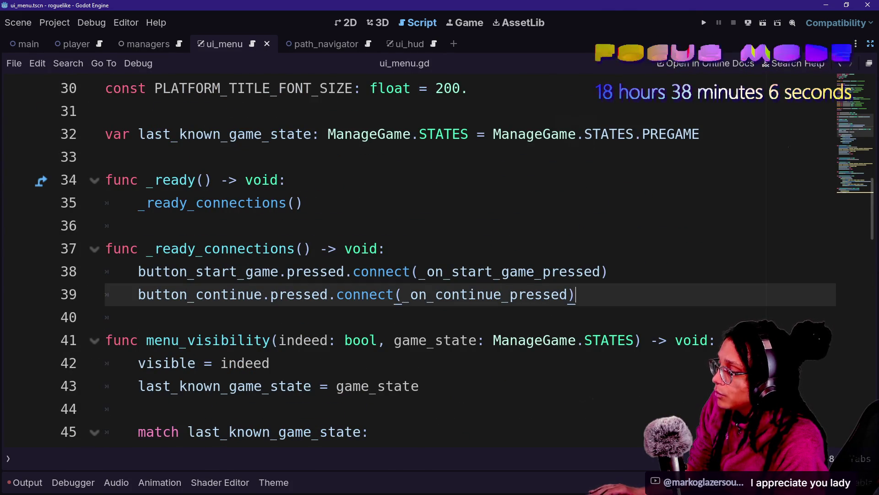
# After line 39, type button_mewsky.mouse_entered.connect(_on_mew using autocomplete for the names
pyautogui.press('Return')
pyautogui.press('Return')
pyautogui.write('button')
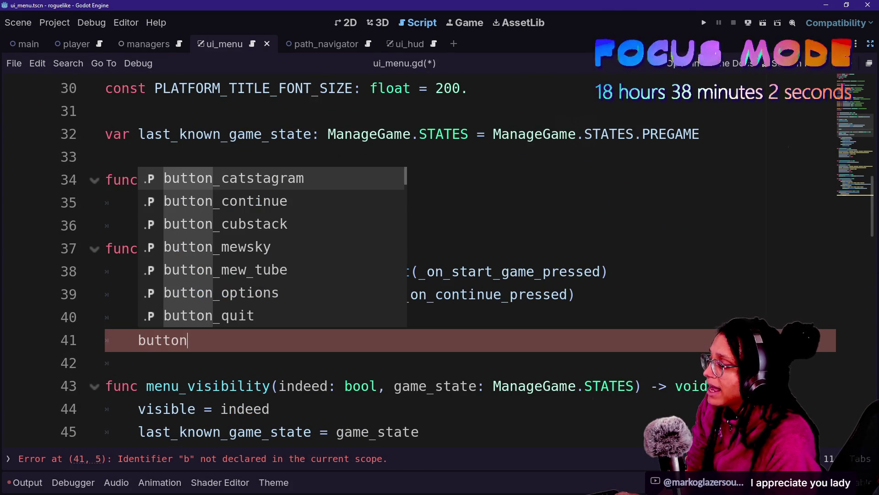
pyautogui.press('BackSpace')
pyautogui.press('BackSpace')
pyautogui.press('BackSpace')
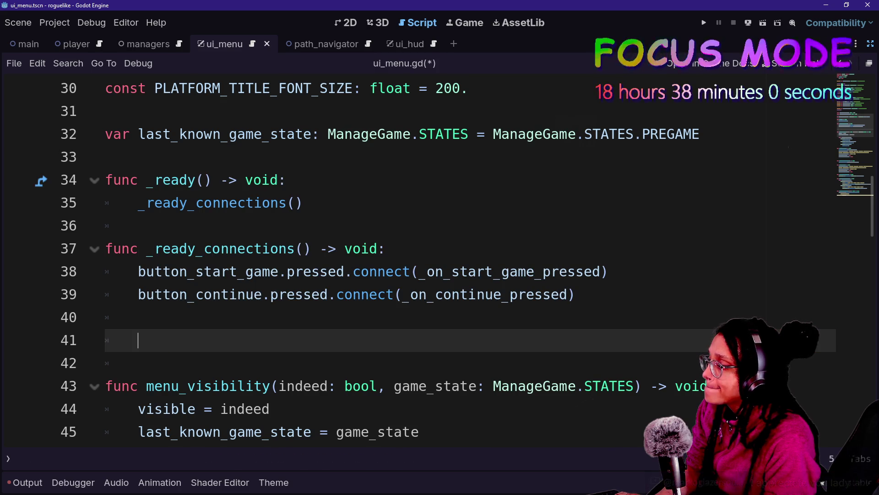
pyautogui.write('button')
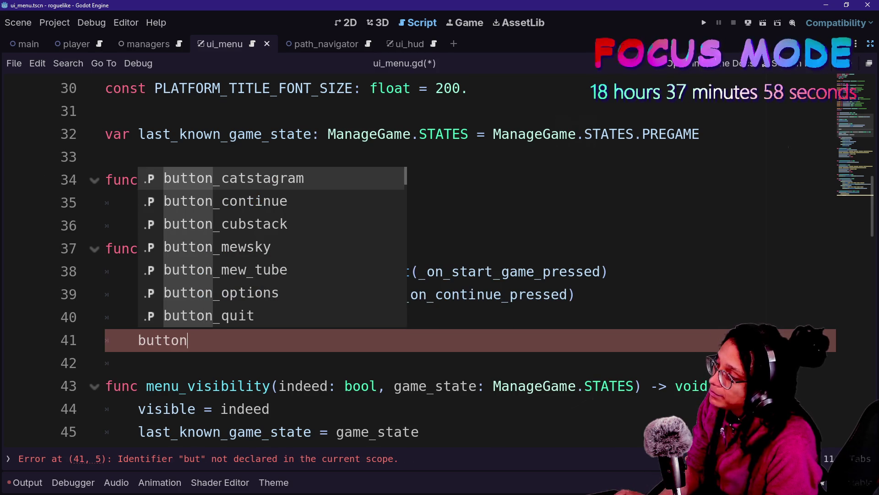
pyautogui.press('Down')
pyautogui.press('Down')
pyautogui.press('Down')
pyautogui.press('Return')
pyautogui.write('.h')
pyautogui.press('BackSpace')
pyautogui.write('mo')
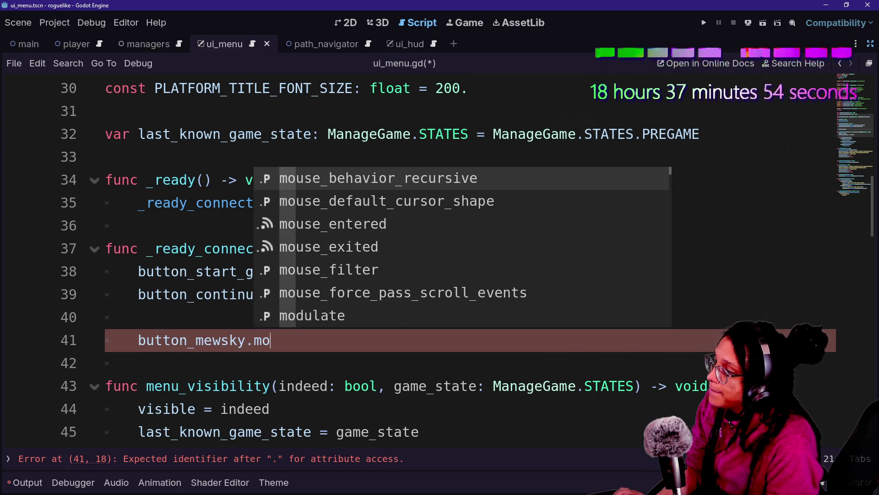
pyautogui.write('use')
pyautogui.press('Down')
pyautogui.press('Down')
pyautogui.press('Return')
pyautogui.write('.')
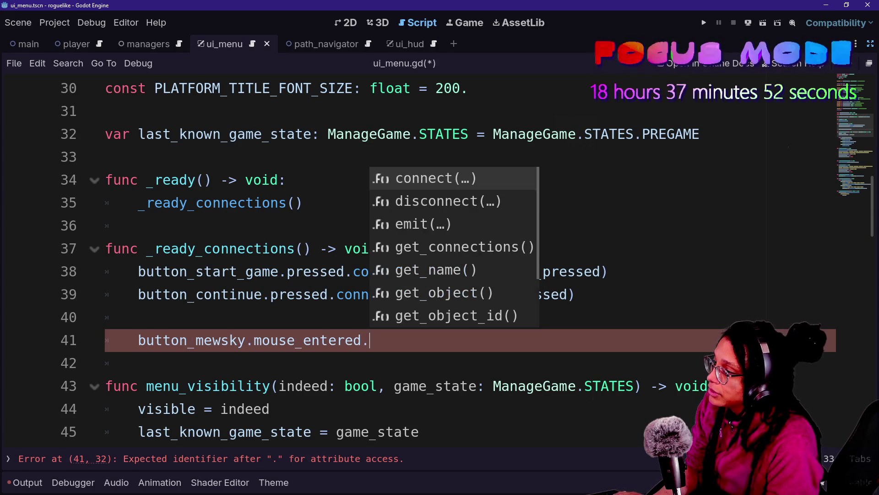
pyautogui.write('connect(_on_')
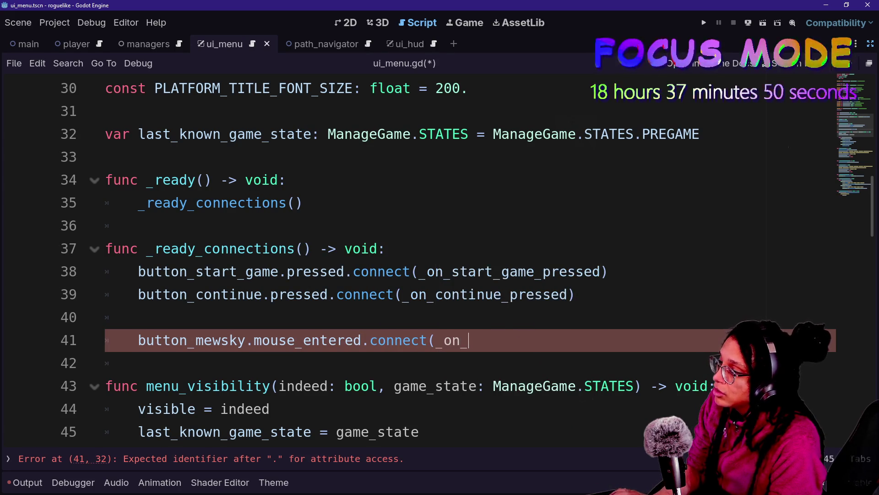
pyautogui.write('mewsky_hovered')
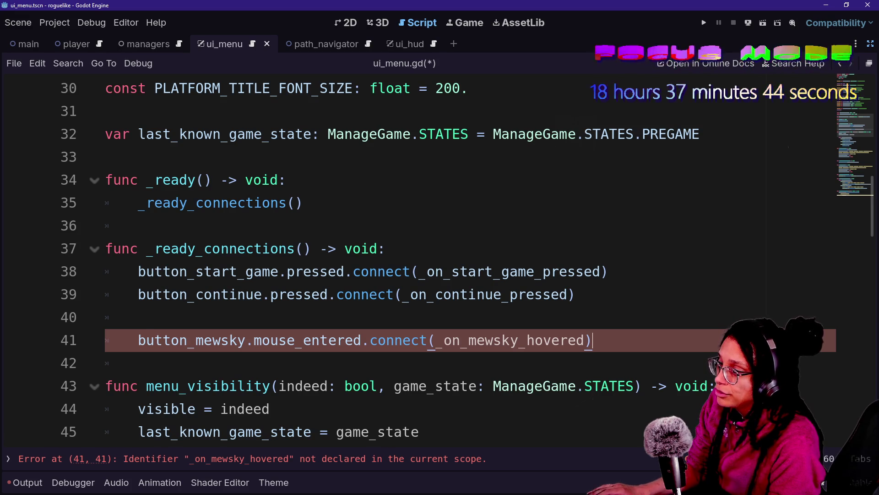
# Duplicate the mewsky mouse_entered connection line into three more copies
pyautogui.hotkey('ctrl', 'shift', 'd')
pyautogui.hotkey('ctrl', 'shift', 'd')
pyautogui.hotkey('ctrl', '-')
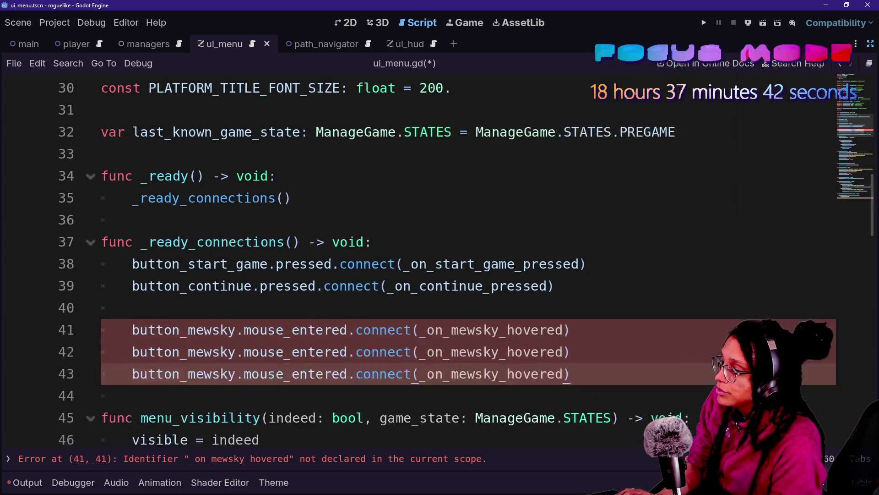
pyautogui.hotkey('ctrl', '-')
pyautogui.hotkey('ctrl', 'shift', 'd')
pyautogui.hotkey('ctrl', '=')
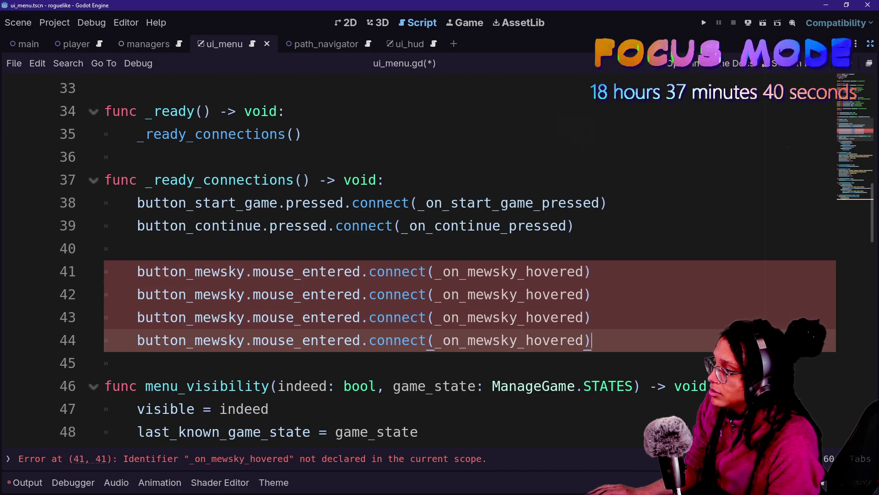
# Rename the button and handler on lines 42 and 43 to catstagram and mewtube
pyautogui.moveTo(204, 294); pyautogui.dragTo(245, 294)
pyautogui.hotkey('shift', 'Left')
pyautogui.hotkey('shift', 'Left')
pyautogui.hotkey('ctrl', 'd')
pyautogui.write('cat')
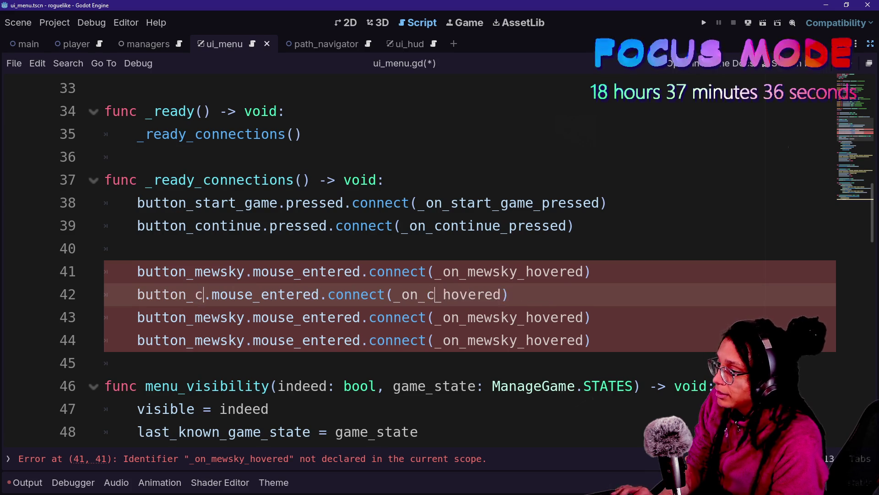
pyautogui.write('stagram')
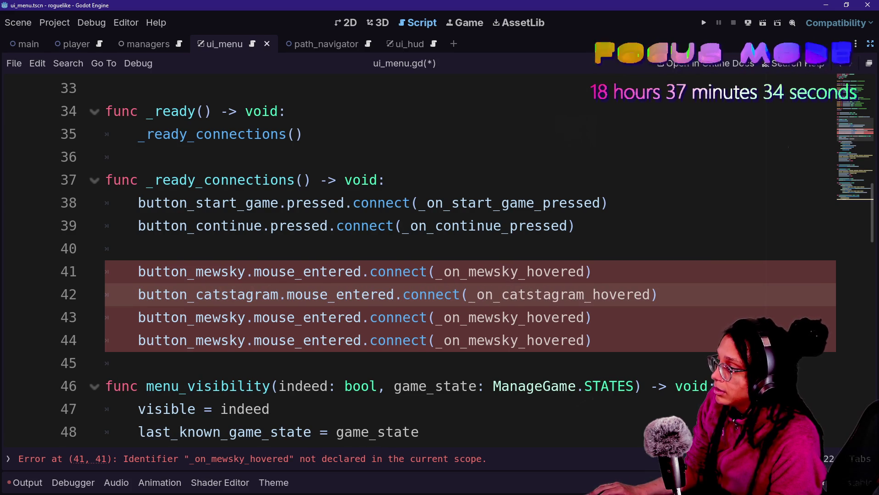
pyautogui.moveTo(195, 318); pyautogui.dragTo(229, 318)
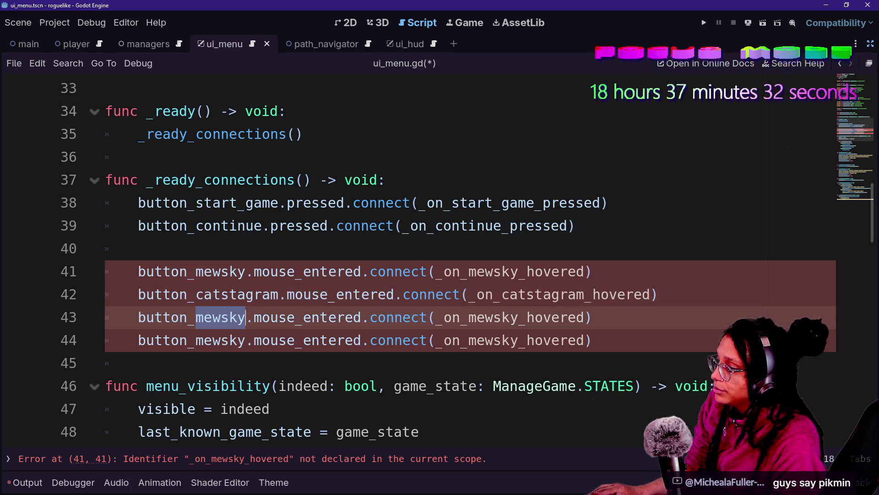
pyautogui.hotkey('ctrl', 'd')
pyautogui.write('mew')
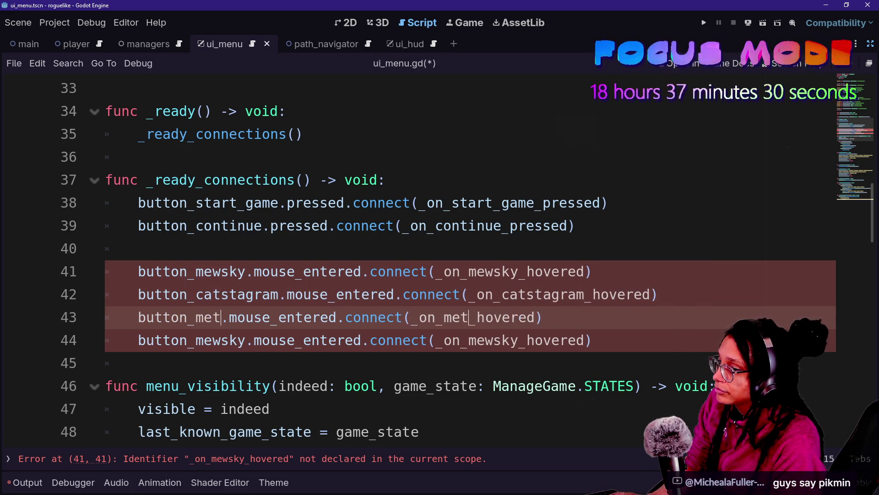
pyautogui.write('tube')
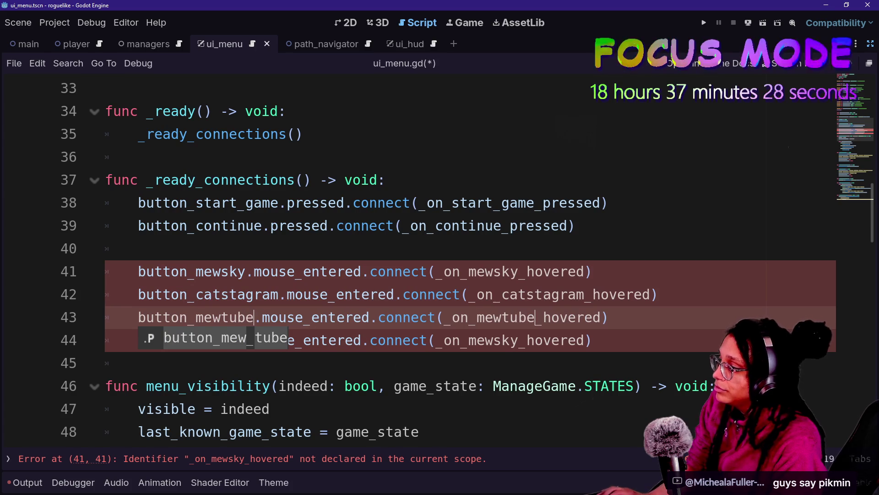
pyautogui.press('Left')
pyautogui.press('Left')
# Rename the button and handler on line 44 to cubstack
pyautogui.moveTo(196, 340); pyautogui.dragTo(237, 340)
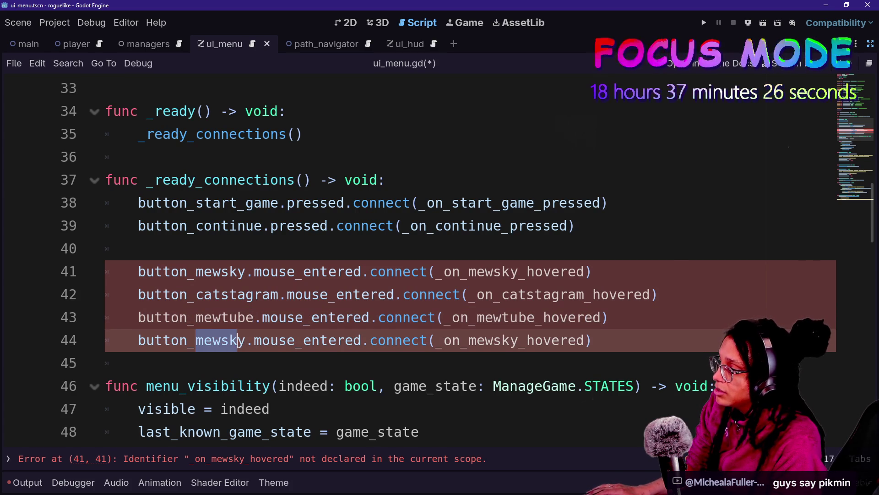
pyautogui.hotkey('ctrl', 'd')
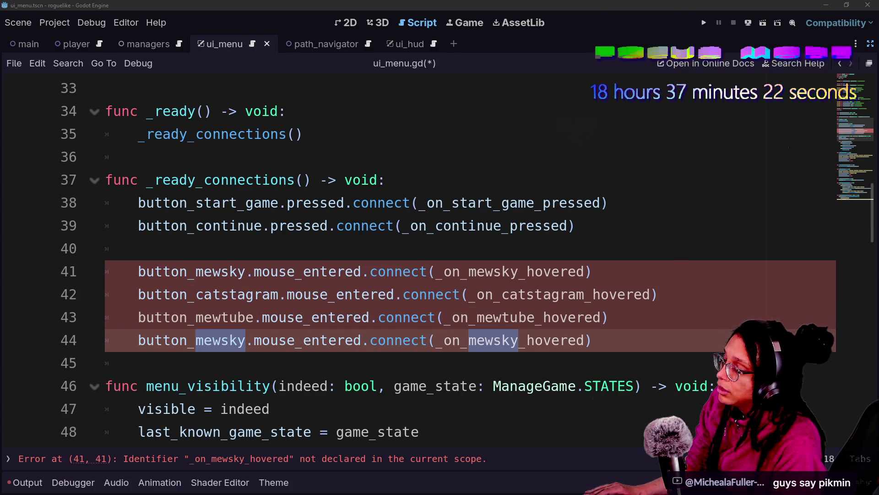
pyautogui.click(270, 340)
pyautogui.moveTo(196, 340); pyautogui.dragTo(246, 340)
pyautogui.hotkey('ctrl', 'd')
pyautogui.write('cubsta')
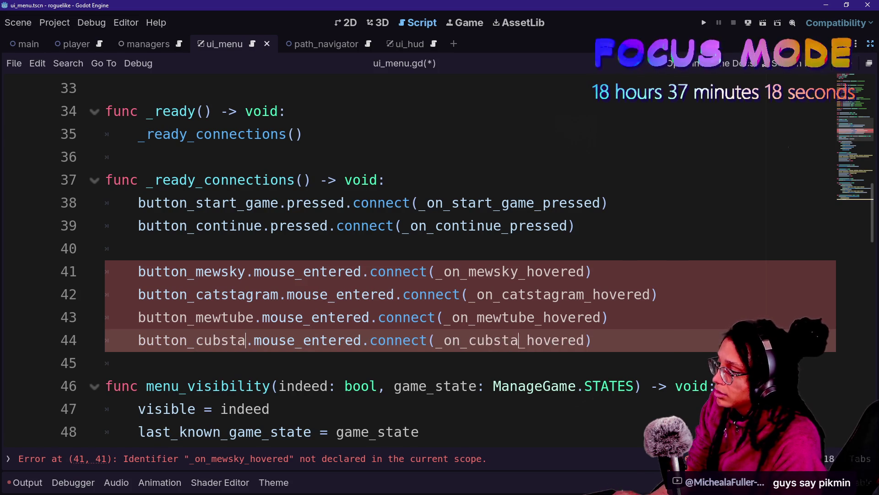
pyautogui.write('ck')
pyautogui.click(213, 271)
pyautogui.scroll(-1, 548, 327)
pyautogui.press('Up')
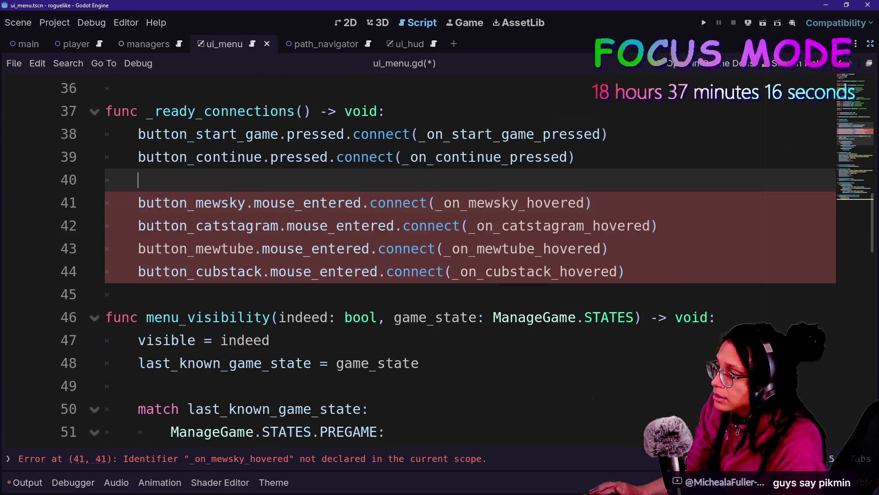
pyautogui.moveTo(435, 203); pyautogui.dragTo(585, 202)
pyautogui.hotkey('ctrl', 'c')
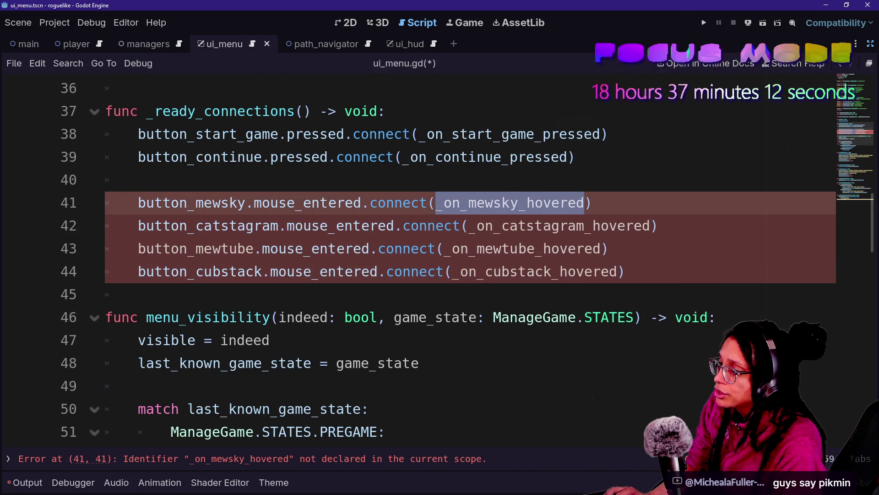
pyautogui.click(625, 272)
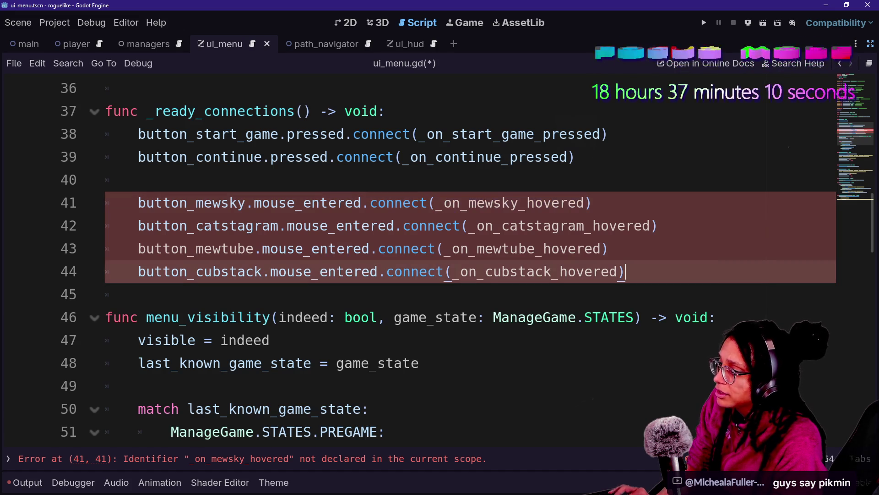
# Write the stub func _on_mewsky_hovered() -> void: pass below the connections
pyautogui.press('Return')
pyautogui.press('Return')
pyautogui.write('func')
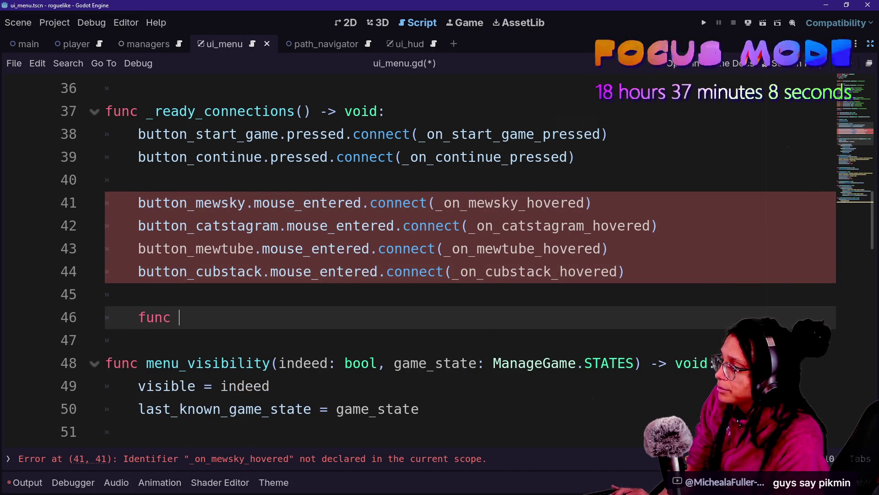
pyautogui.hotkey('ctrl', 'v')
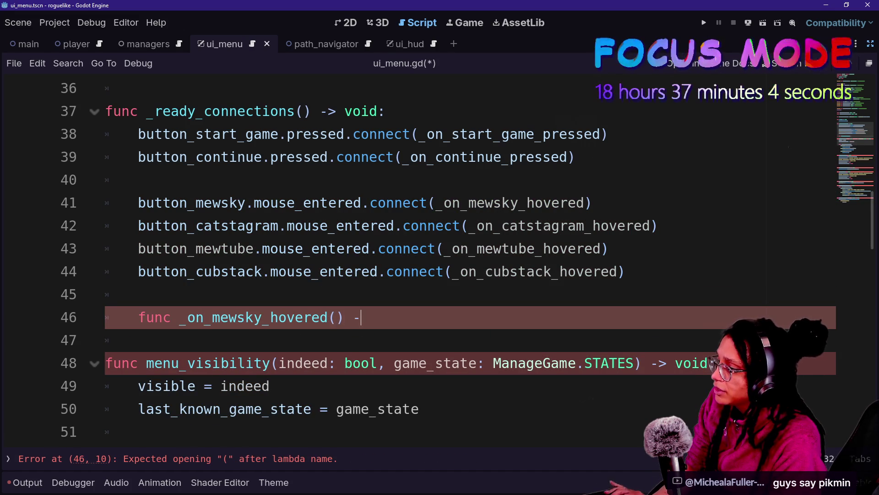
pyautogui.write('void:')
pyautogui.press('Return')
pyautogui.write('pass')
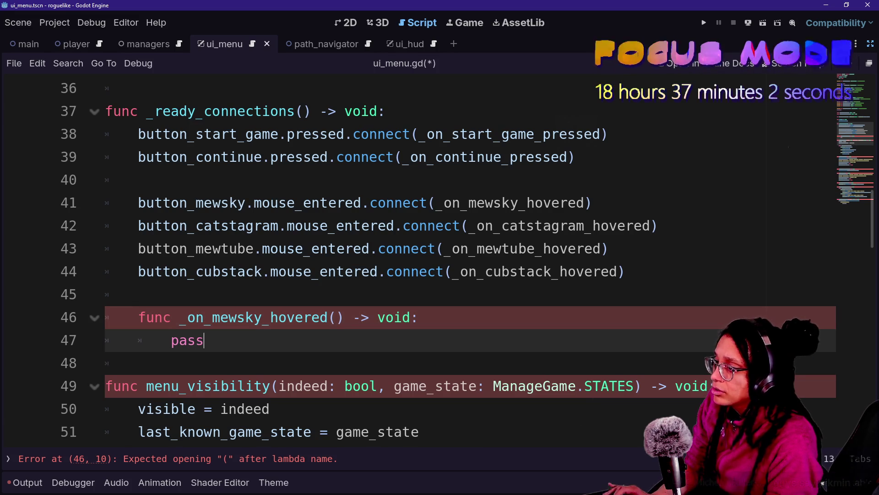
# Copy the stub and paste three more copies of it
pyautogui.hotkey('shift', 'Up')
pyautogui.hotkey('shift', 'End')
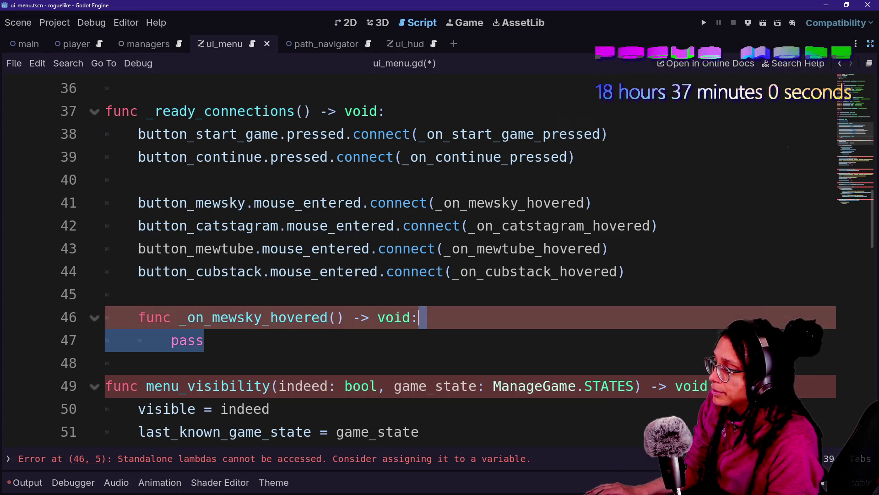
pyautogui.hotkey('ctrl', 'x')
pyautogui.hotkey('ctrl', 'z')
pyautogui.click(204, 340)
pyautogui.hotkey('ctrl', 'v')
pyautogui.hotkey('ctrl', 'v')
pyautogui.hotkey('ctrl', 'v')
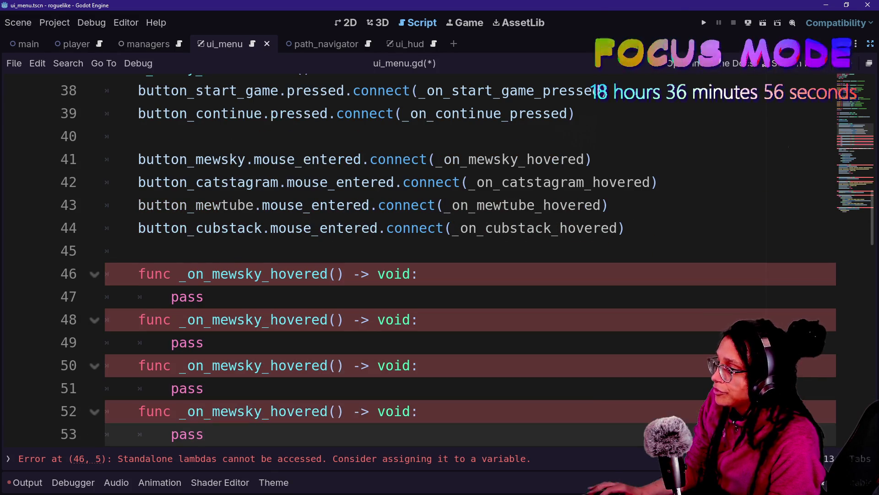
# Rename the second stub to _on_catstagram_hovered
pyautogui.doubleClick(559, 183)
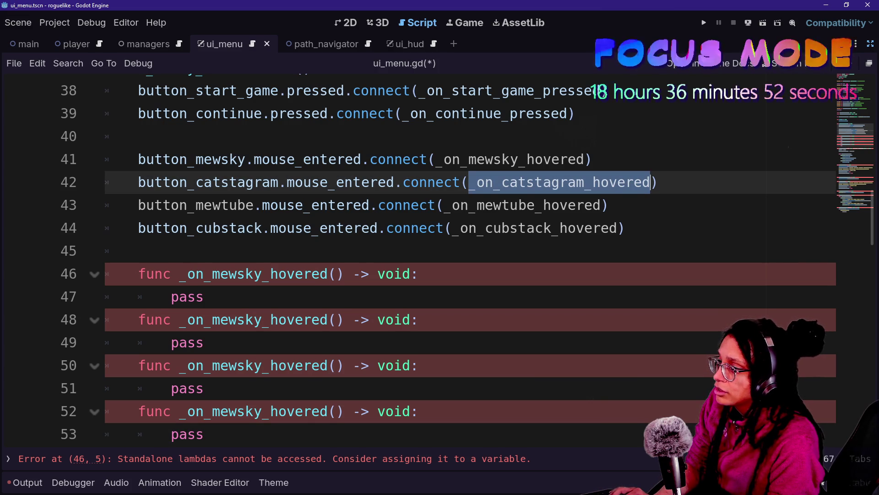
pyautogui.tripleClick(502, 183)
pyautogui.click(502, 182)
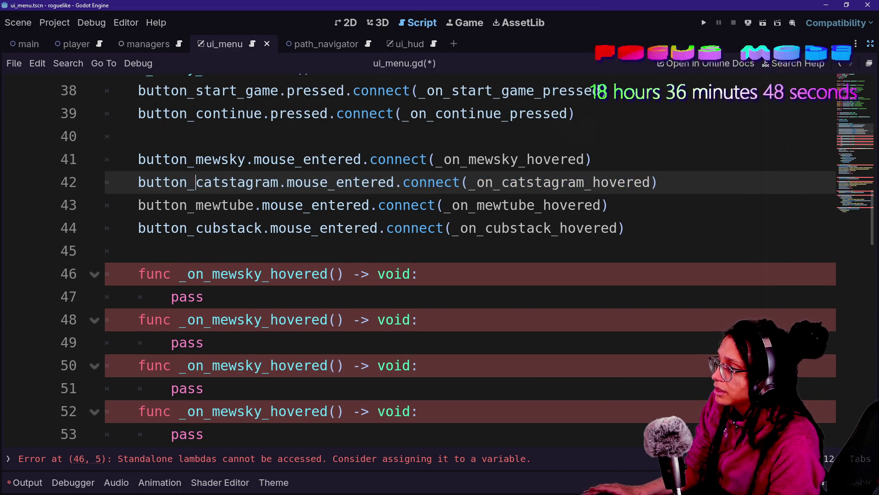
pyautogui.hotkey('shift', 'Right')
pyautogui.hotkey('shift', 'Right')
pyautogui.hotkey('shift', 'Right')
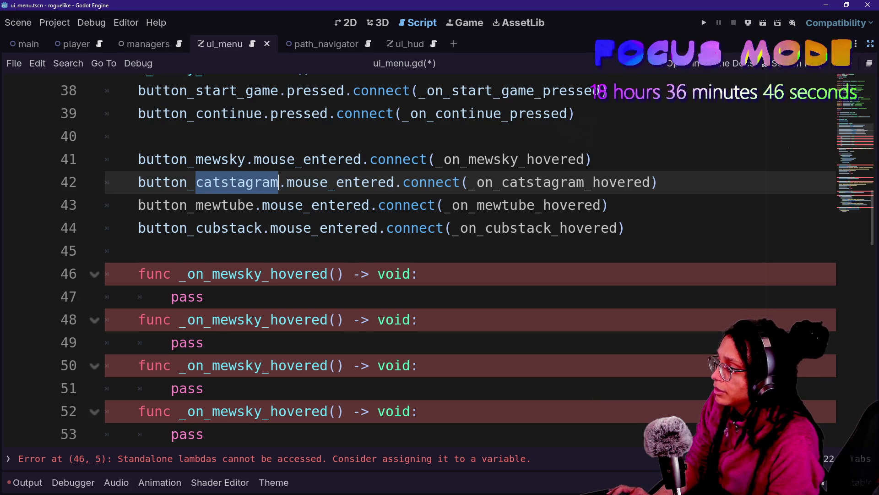
pyautogui.hotkey('ctrl', 'c')
pyautogui.click(212, 320)
pyautogui.hotkey('shift', 'Right')
pyautogui.hotkey('shift', 'Right')
pyautogui.hotkey('shift', 'Right')
pyautogui.hotkey('ctrl', 'v')
# Rename the third and fourth stubs to _on_mewtube_hovered and _on_cubstack_hovered
pyautogui.moveTo(195, 205); pyautogui.dragTo(262, 228)
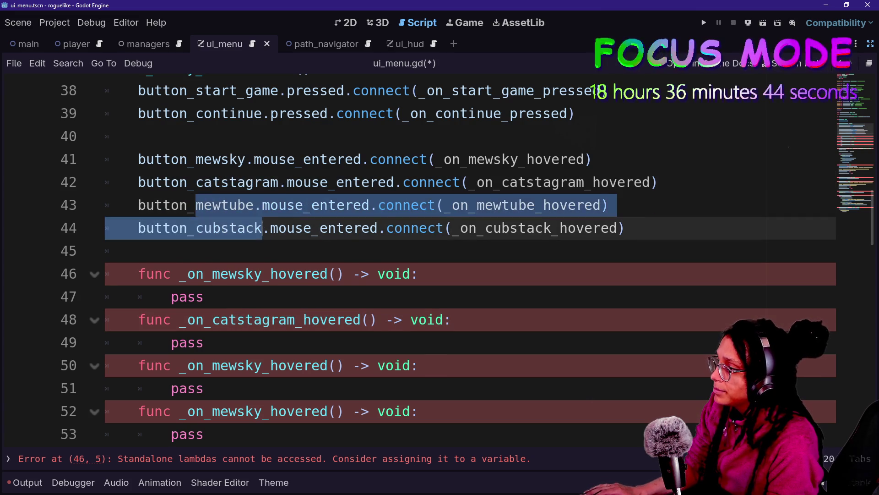
pyautogui.click(255, 205)
pyautogui.hotkey('shift', 'Left')
pyautogui.hotkey('shift', 'Left')
pyautogui.hotkey('shift', 'Left')
pyautogui.hotkey('shift', 'Left')
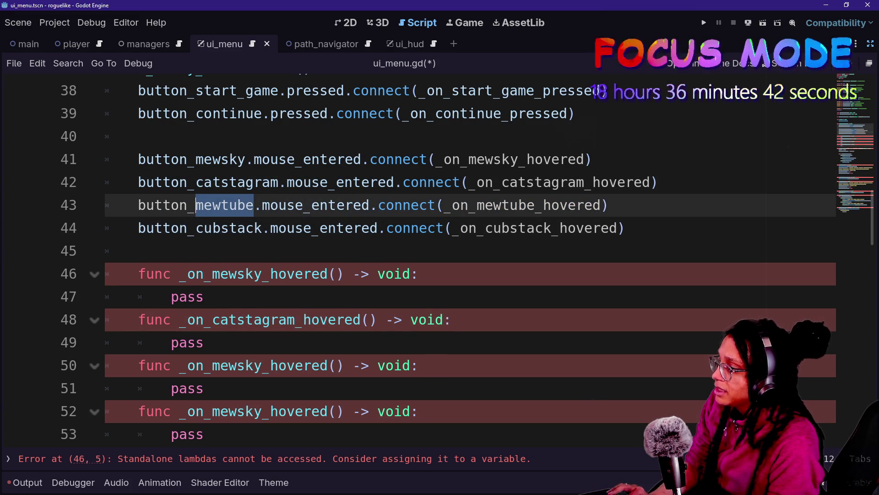
pyautogui.hotkey('ctrl', 'c')
pyautogui.click(213, 365)
pyautogui.hotkey('shift', 'Right')
pyautogui.hotkey('shift', 'Right')
pyautogui.hotkey('shift', 'Right')
pyautogui.hotkey('shift', 'Right')
pyautogui.hotkey('shift', 'Right')
pyautogui.hotkey('shift', 'Right')
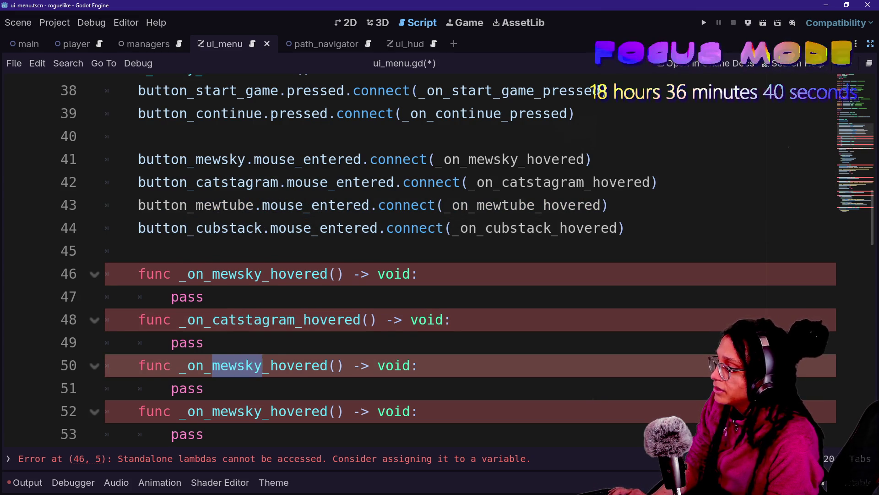
pyautogui.hotkey('ctrl', 'v')
pyautogui.moveTo(195, 227); pyautogui.dragTo(262, 228)
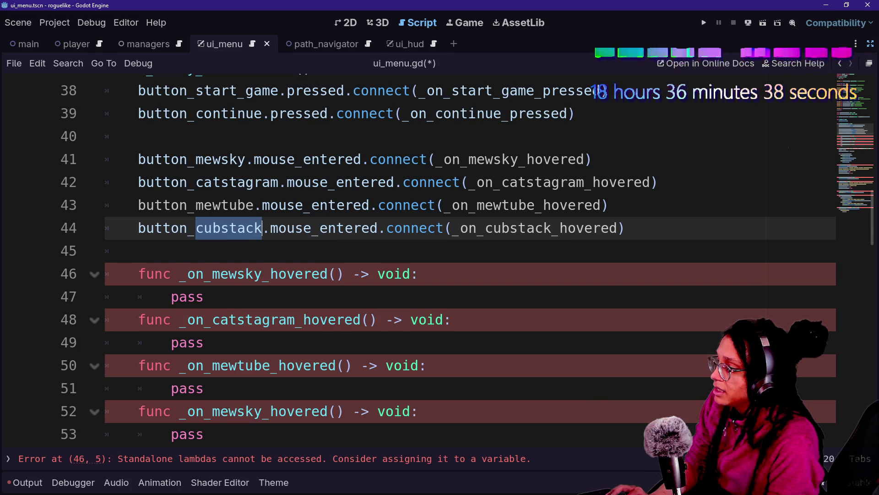
pyautogui.hotkey('ctrl', 'c')
pyautogui.click(212, 411)
pyautogui.hotkey('shift', 'Right')
pyautogui.hotkey('shift', 'Right')
pyautogui.hotkey('shift', 'Right')
pyautogui.hotkey('ctrl', 'v')
# Save the script, expand the error list, and select the four stubs flagged as standalone lambdas
pyautogui.click(274, 460)
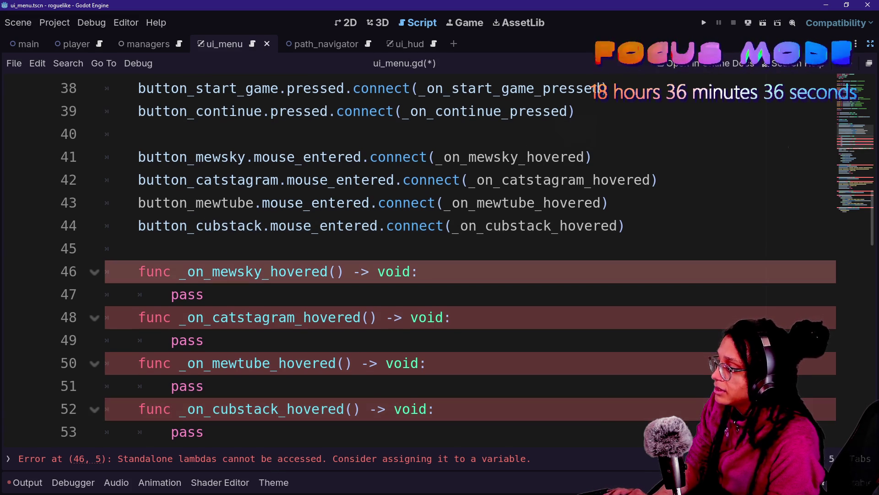
pyautogui.doubleClick(302, 460)
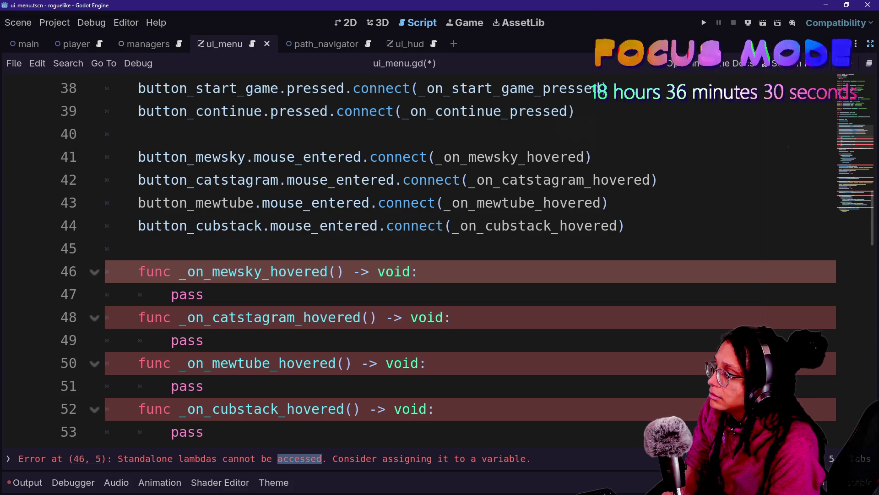
pyautogui.scroll(-4, 412, 257)
pyautogui.scroll(3, 412, 256)
pyautogui.scroll(1, 412, 256)
pyautogui.scroll(-14, 412, 257)
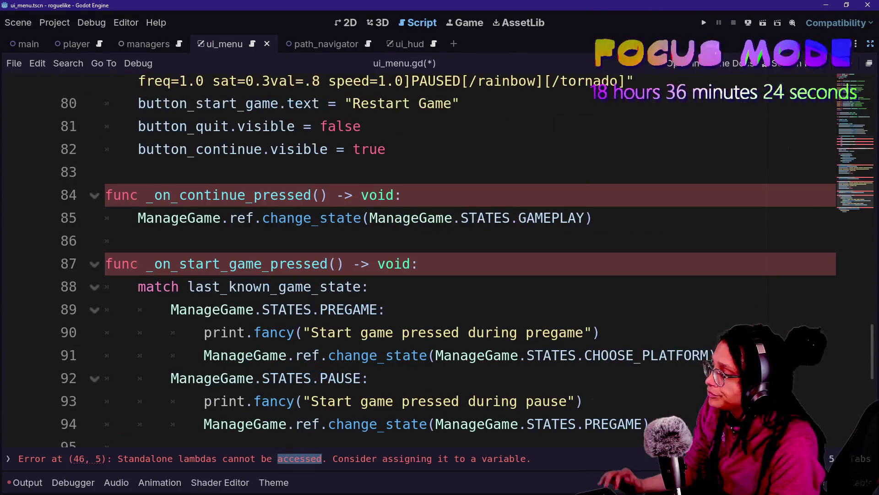
pyautogui.click(384, 310)
pyautogui.hotkey('ctrl', 's')
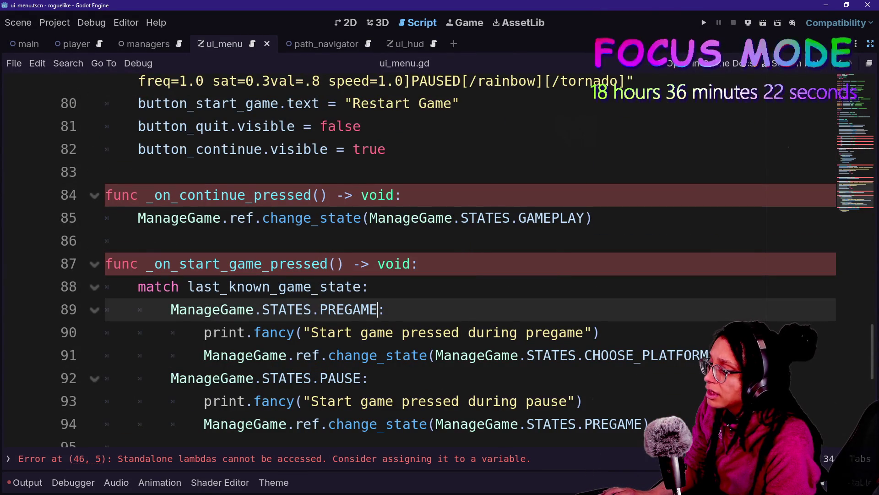
pyautogui.click(429, 467)
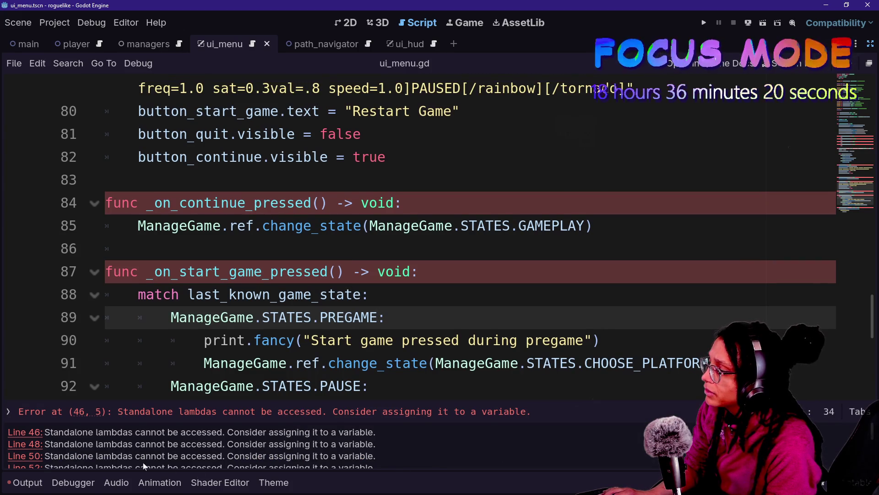
pyautogui.click(19, 434)
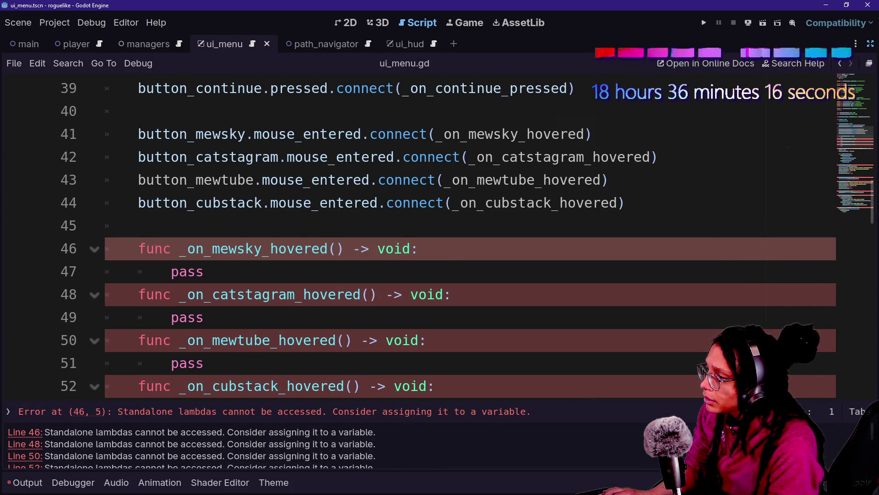
pyautogui.moveTo(138, 226); pyautogui.dragTo(270, 294)
pyautogui.scroll(-3, 270, 294)
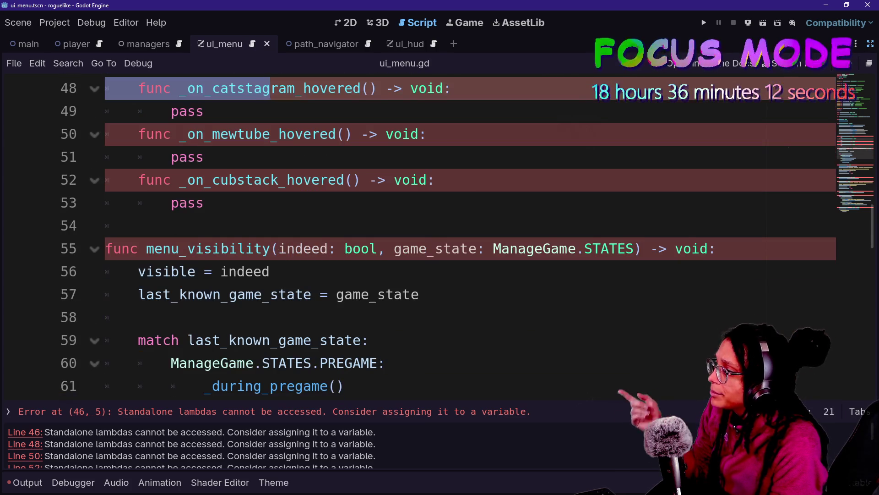
# Remove the nested hover stubs and stray backslash line from _ready_connections
pyautogui.keyDown('shift'); pyautogui.click(204, 203); pyautogui.keyUp('shift')
pyautogui.press('BackSpace')
pyautogui.press('BackSpace')
pyautogui.write('\\')
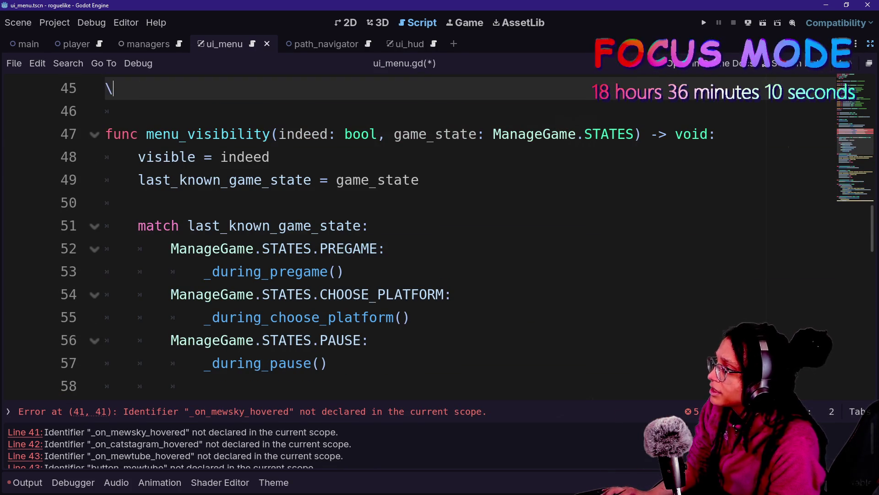
pyautogui.rightClick(336, 219)
pyautogui.press('Escape')
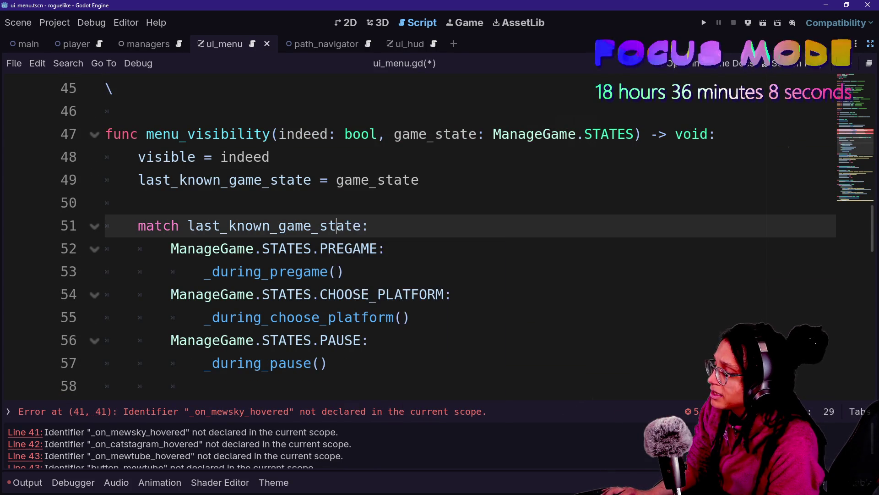
pyautogui.scroll(2, 336, 219)
pyautogui.click(642, 203)
pyautogui.press('Delete')
pyautogui.press('Delete')
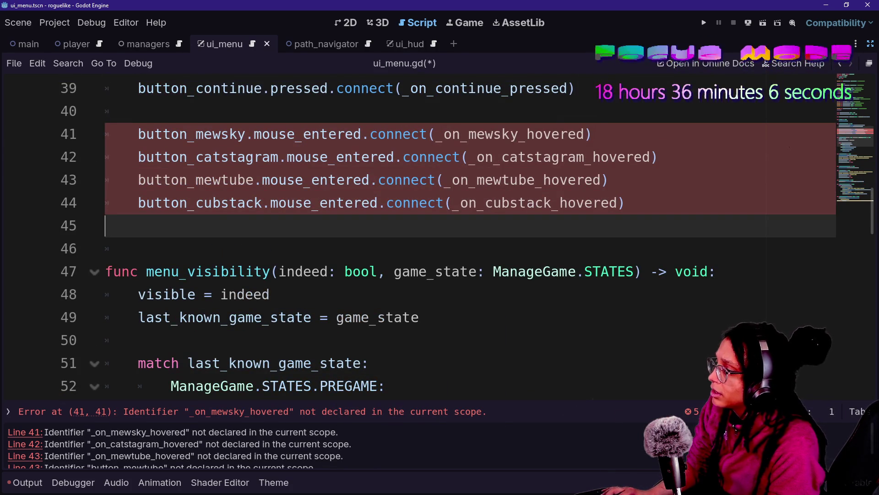
# Paste the four hover stubs onto blank line 86 near the end of the script
pyautogui.scroll(-10, 458, 229)
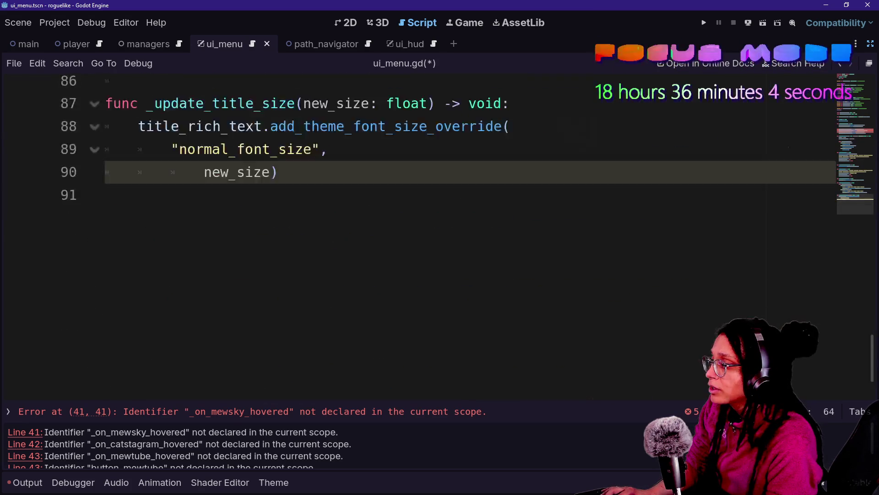
pyautogui.click(280, 272)
pyautogui.press('Down')
pyautogui.press('Return')
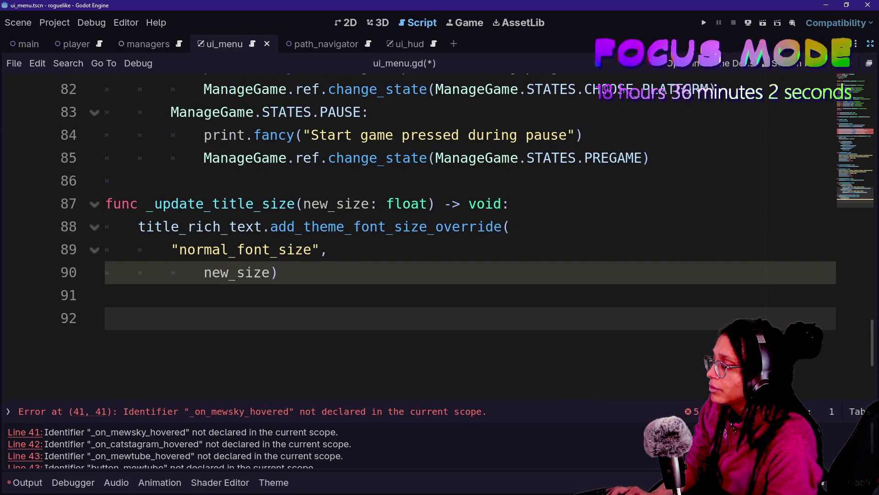
pyautogui.press('BackSpace')
pyautogui.scroll(2, 458, 238)
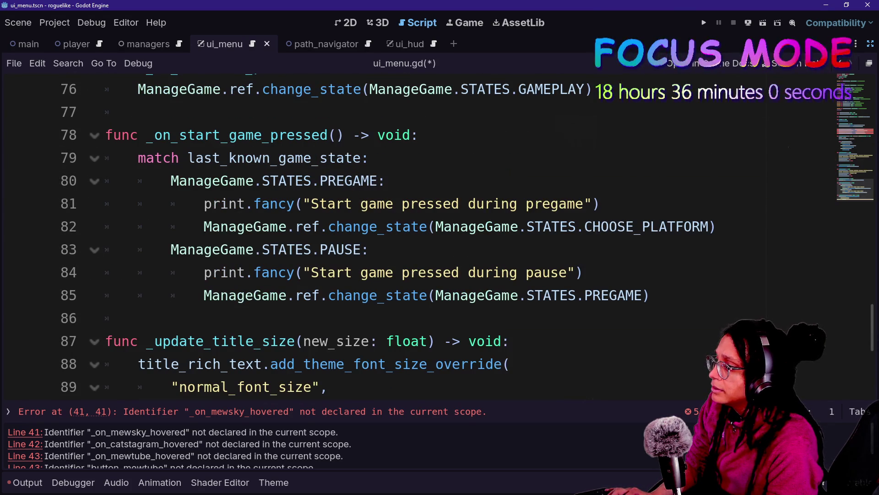
pyautogui.click(138, 318)
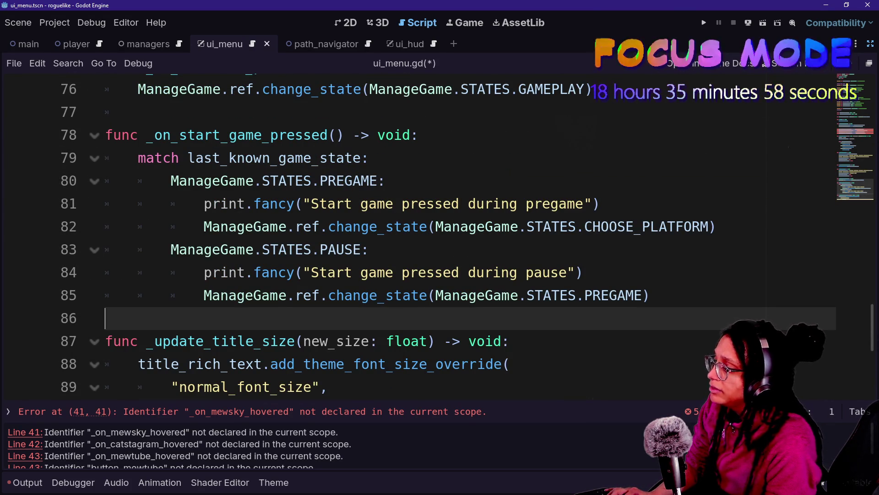
pyautogui.hotkey('ctrl', 'v')
pyautogui.scroll(2, 458, 238)
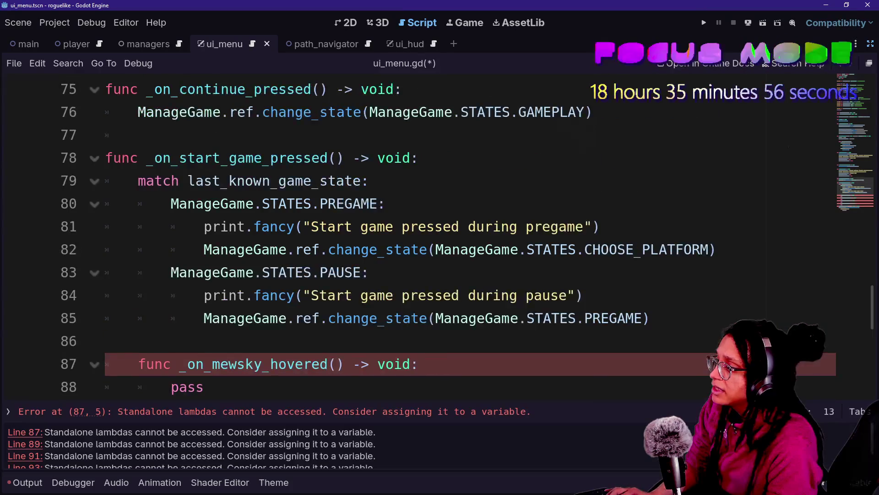
pyautogui.scroll(-5, 458, 239)
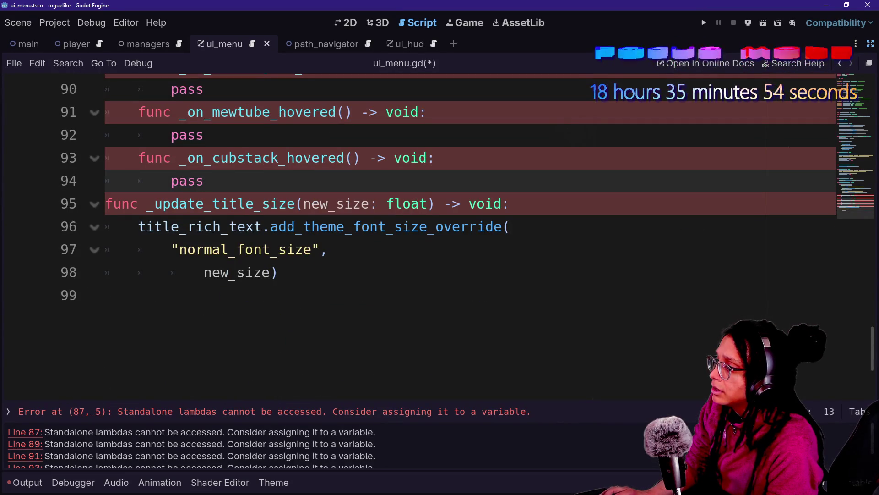
# Dedent the four hover handlers to top level and add a blank line after them
pyautogui.hotkey('shift', 'Up')
pyautogui.hotkey('shift', 'Up')
pyautogui.hotkey('shift', 'Up')
pyautogui.hotkey('shift', 'Tab')
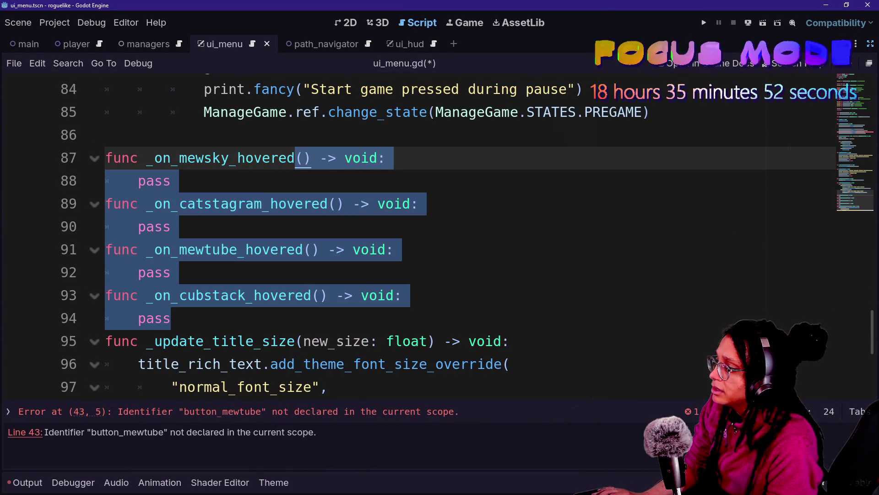
pyautogui.click(170, 319)
pyautogui.press('Return')
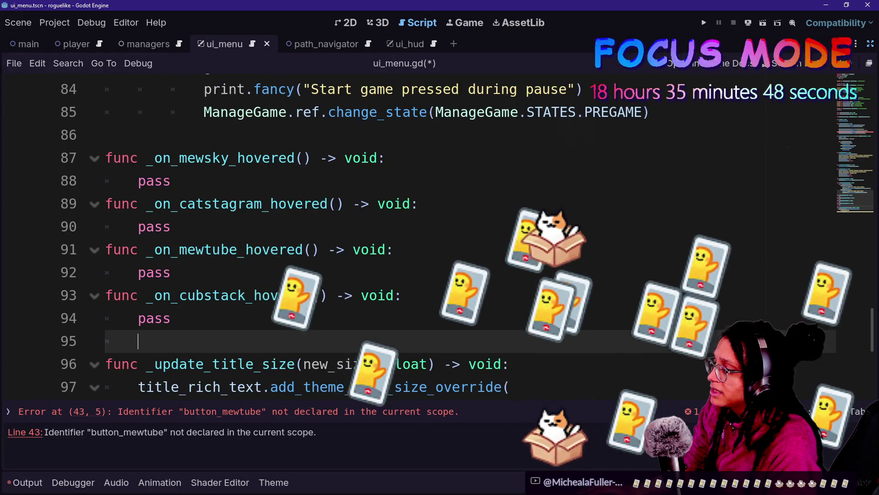
# Remove the _update_title_size function from the end of ui_menu.gd
pyautogui.scroll(-1, 440, 229)
pyautogui.hotkey('shift', 'Down')
pyautogui.hotkey('shift', 'Down')
pyautogui.hotkey('shift', 'Down')
pyautogui.hotkey('ctrl', 'c')
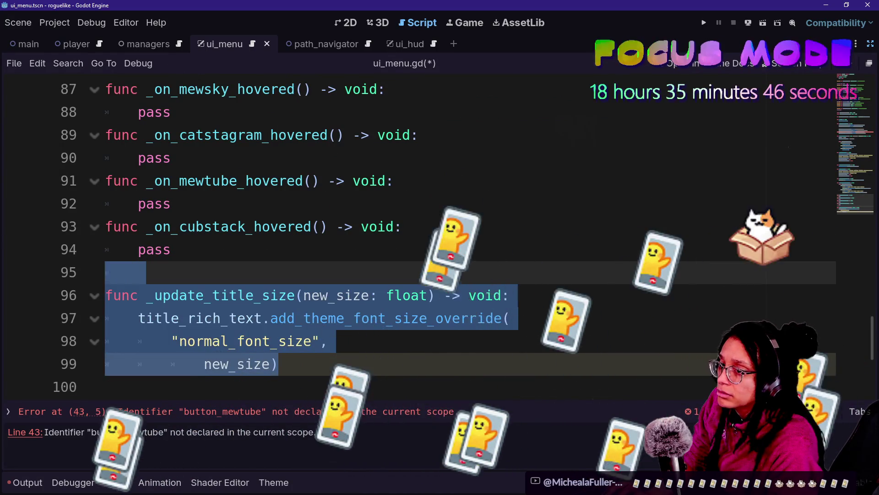
pyautogui.press('BackSpace')
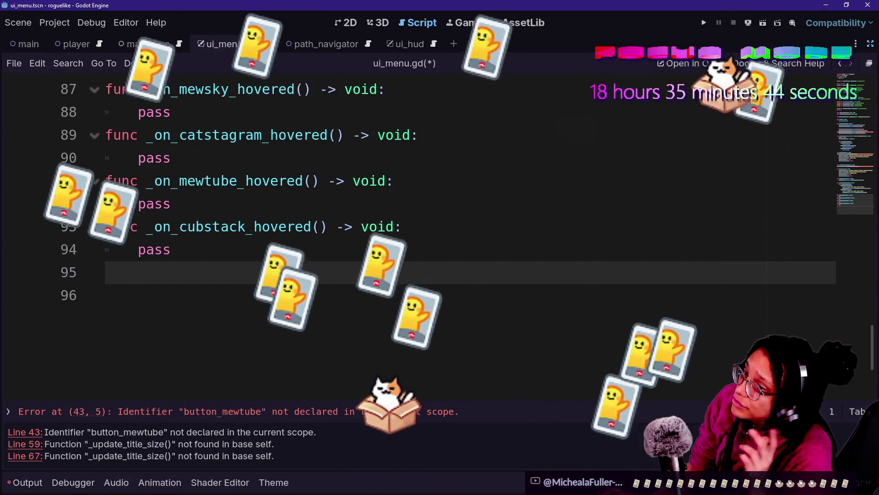
# Rename the button_mew_tube variable on line 23 to button_mewtube
pyautogui.press('BackSpace')
pyautogui.scroll(10, 440, 229)
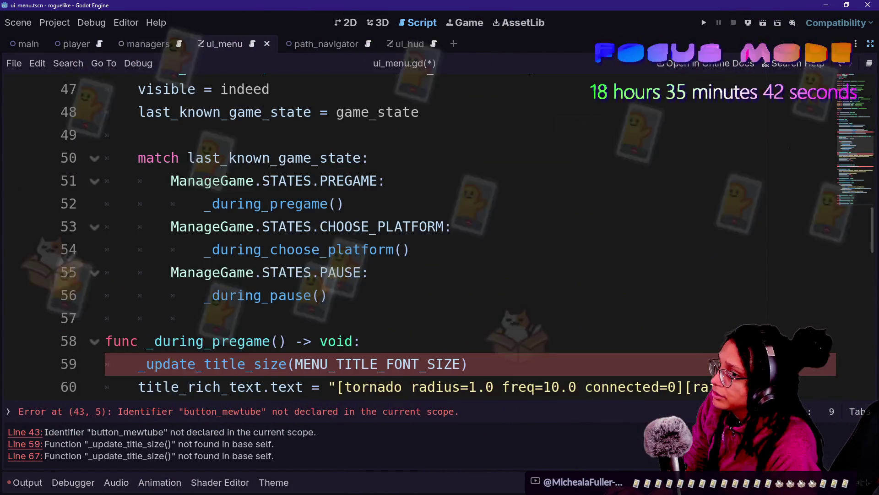
pyautogui.scroll(12, 440, 229)
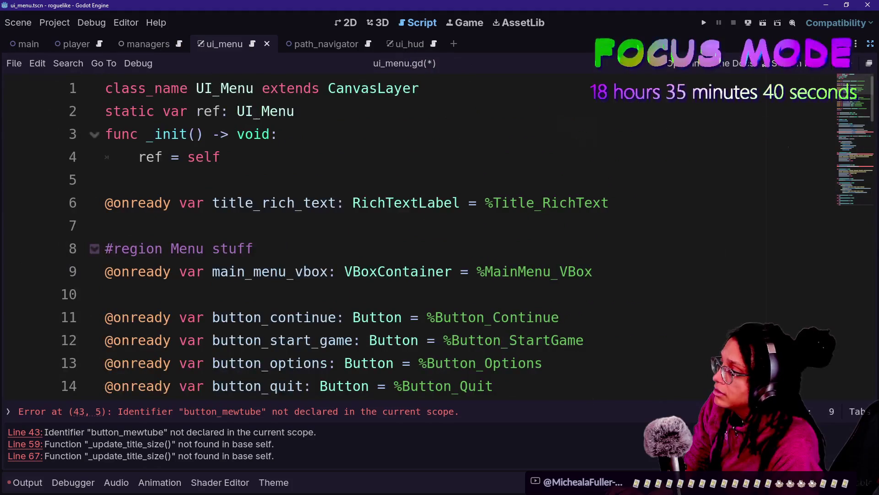
pyautogui.scroll(-2, 440, 229)
pyautogui.scroll(-2, 412, 229)
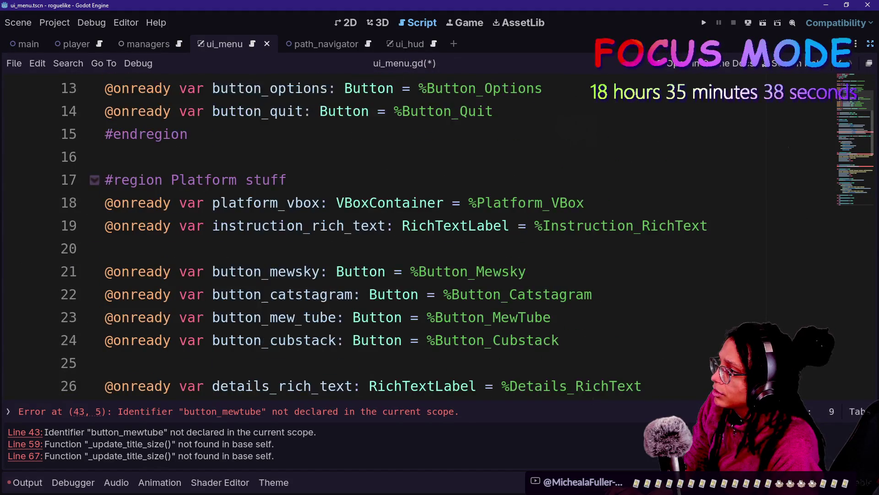
pyautogui.scroll(2, 413, 229)
pyautogui.scroll(-2, 412, 234)
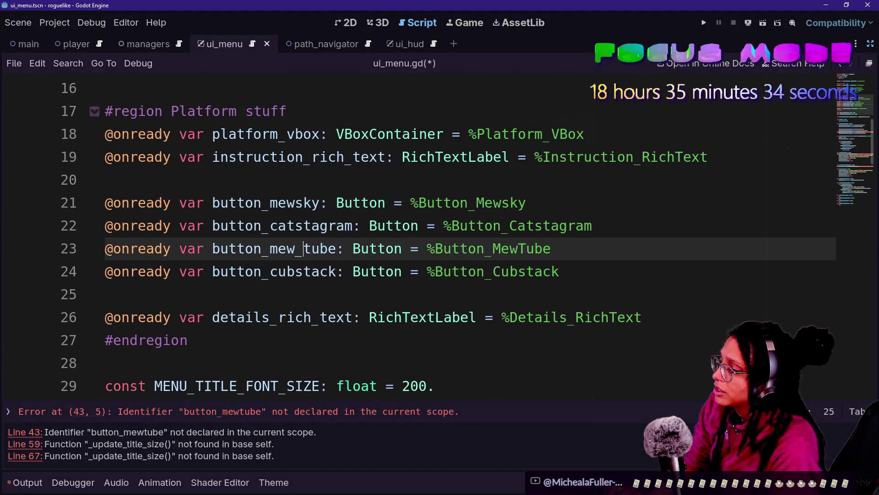
pyautogui.click(205, 225)
# Paste the _update_title_size helper on the blank line after _during_pause
pyautogui.scroll(-2, 412, 234)
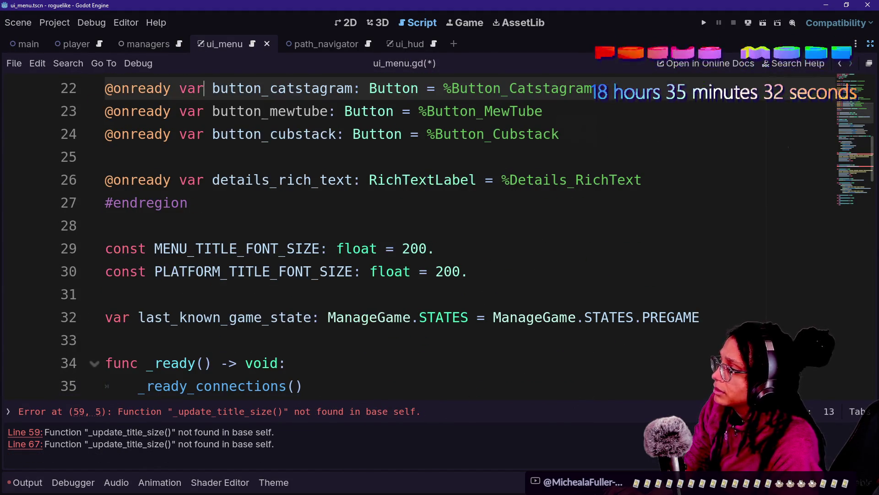
pyautogui.press('Down')
pyautogui.press('Down')
pyautogui.press('Down')
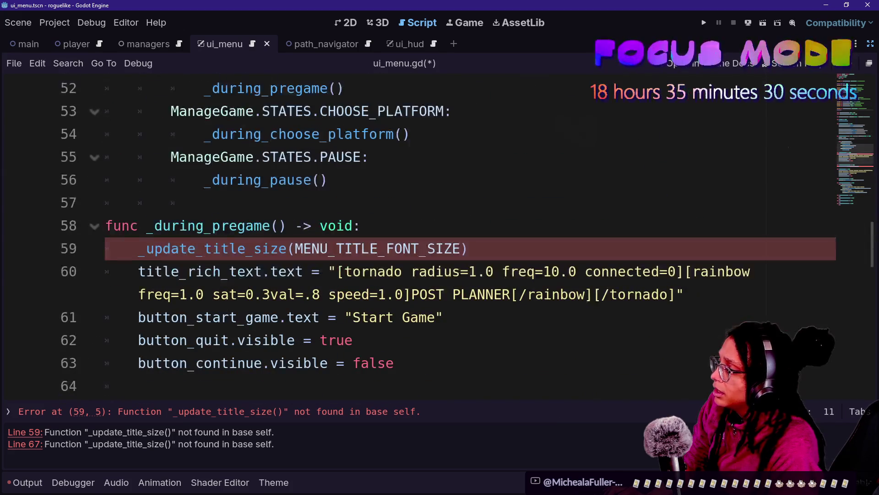
pyautogui.scroll(4, 413, 233)
pyautogui.scroll(-6, 412, 234)
pyautogui.scroll(-4, 413, 233)
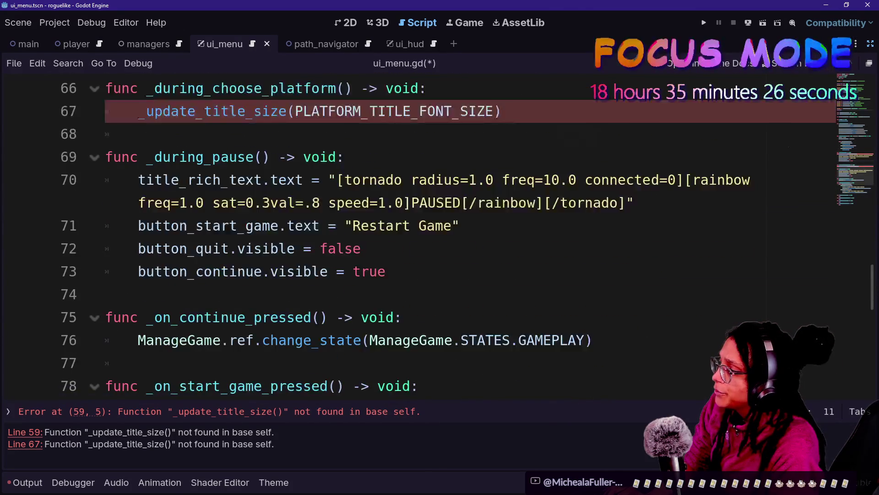
pyautogui.click(106, 225)
pyautogui.hotkey('ctrl', 'v')
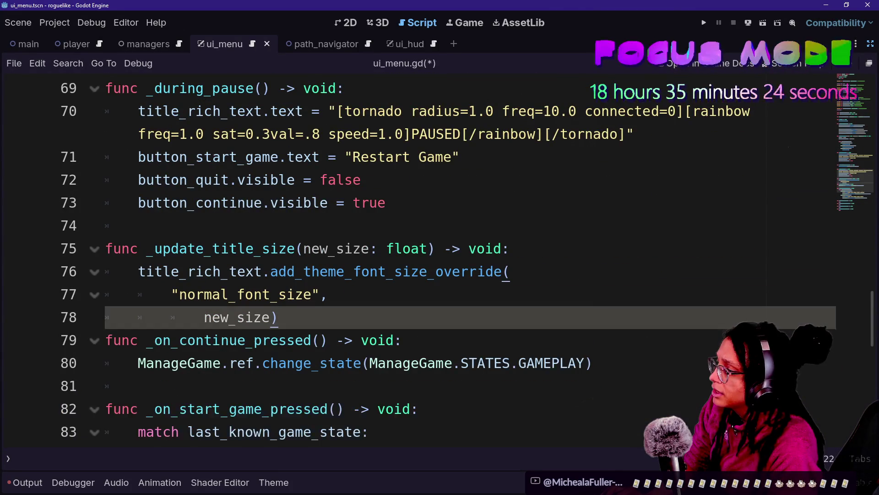
pyautogui.moveTo(170, 363); pyautogui.dragTo(204, 386)
# Review the script and add a blank line below the _update_title_size helper
pyautogui.hotkey('ctrl', 'End')
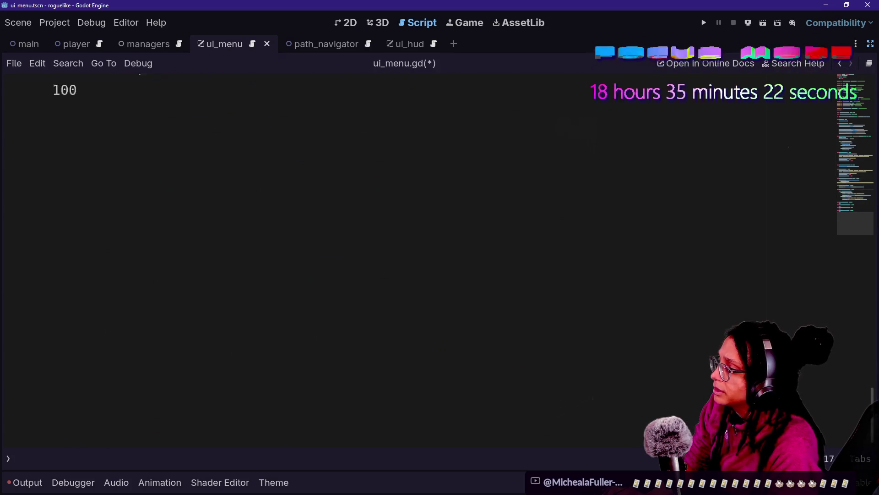
pyautogui.scroll(2, 412, 257)
pyautogui.click(237, 182)
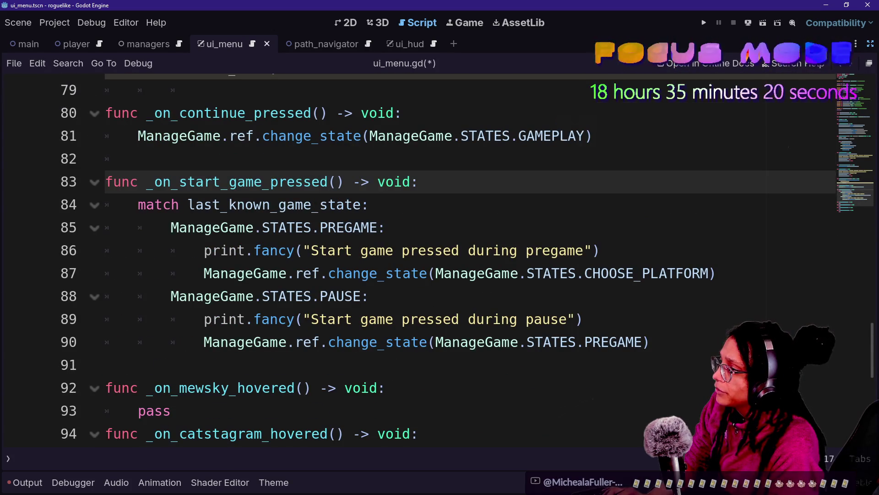
pyautogui.click(183, 365)
pyautogui.scroll(-2, 412, 257)
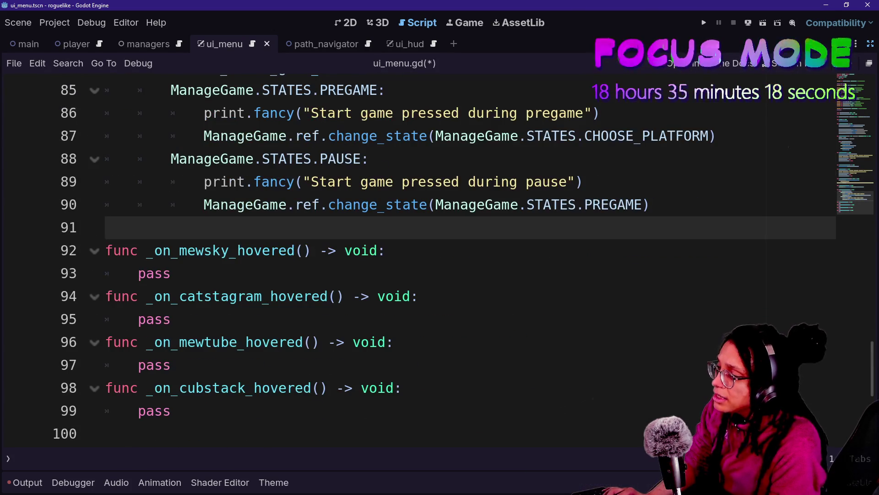
pyautogui.scroll(5, 449, 261)
pyautogui.click(275, 273)
pyautogui.scroll(3, 449, 260)
pyautogui.scroll(-4, 449, 260)
pyautogui.scroll(-1, 449, 260)
pyautogui.scroll(3, 449, 260)
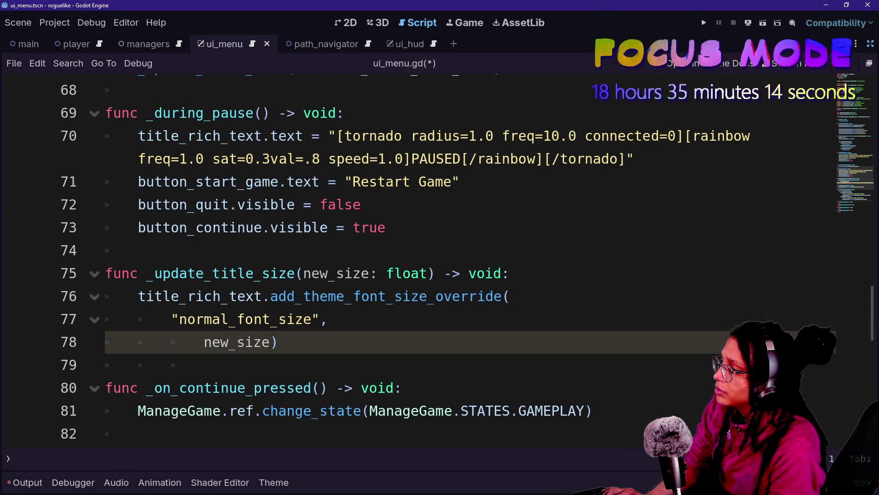
pyautogui.press('Return')
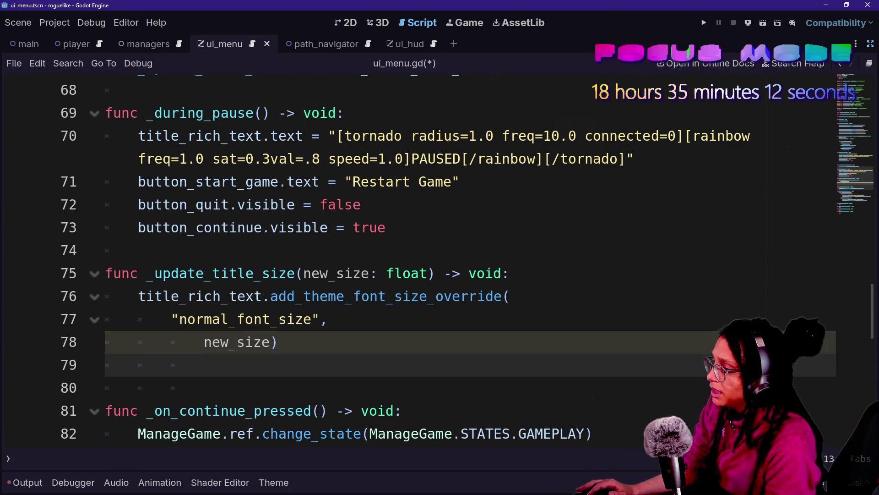
# Begin the func _update_details_text( header on a new line below the helper
pyautogui.press('Return')
pyautogui.press('BackSpace')
pyautogui.write('func ')
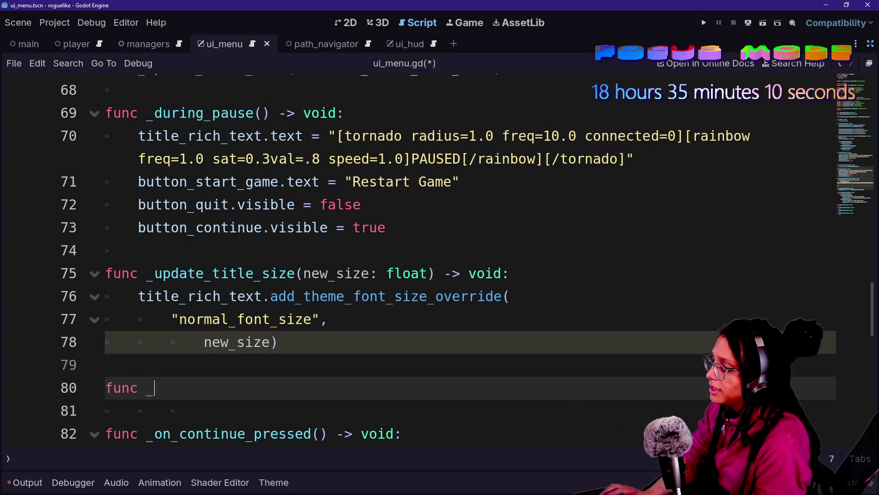
pyautogui.write('_update_details_text(')
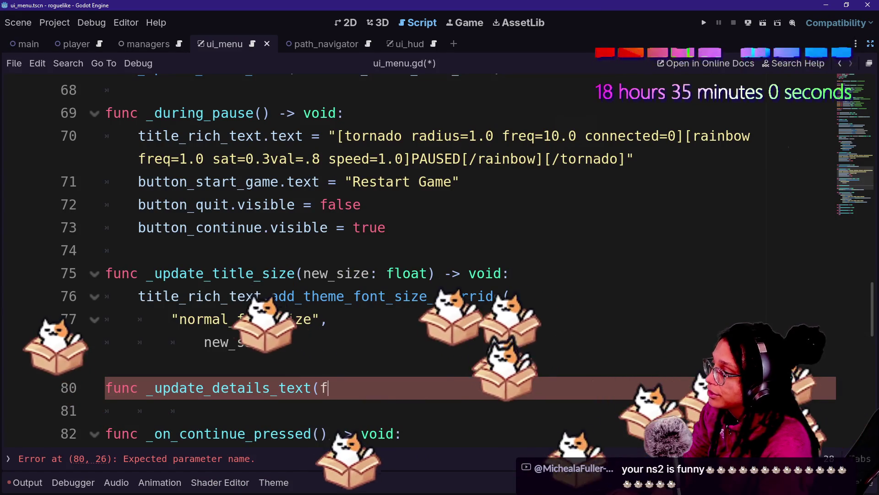
pyautogui.click(204, 410)
pyautogui.click(319, 387)
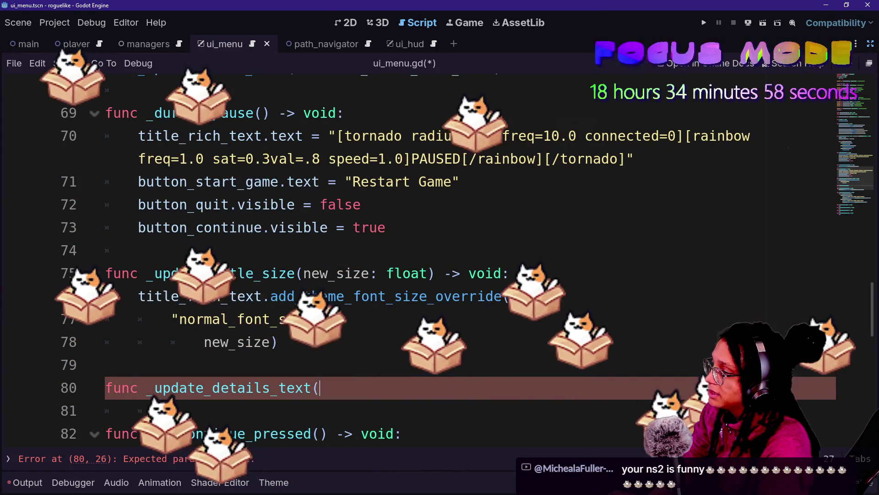
# Remove a stray 'f' from the open parameter list of _update_details_text(
pyautogui.scroll(-1, 440, 256)
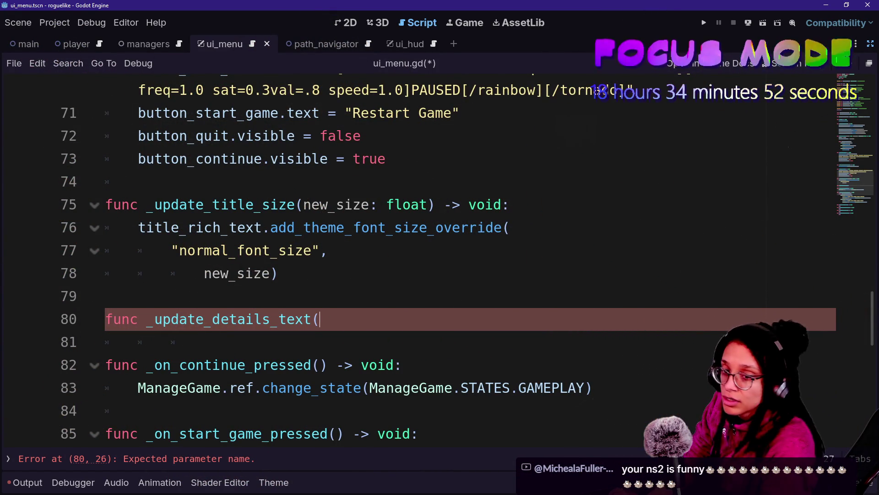
pyautogui.click(362, 365)
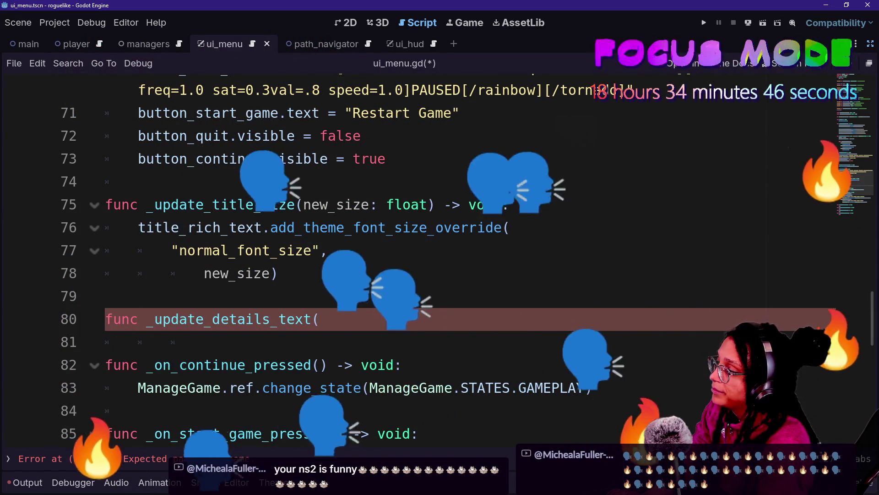
pyautogui.write('f')
pyautogui.press('BackSpace')
pyautogui.click(204, 341)
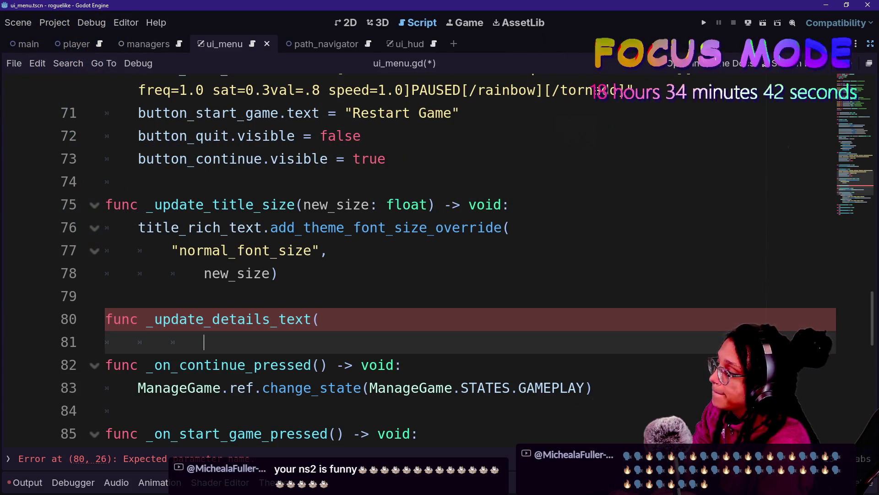
pyautogui.click(320, 319)
pyautogui.click(205, 341)
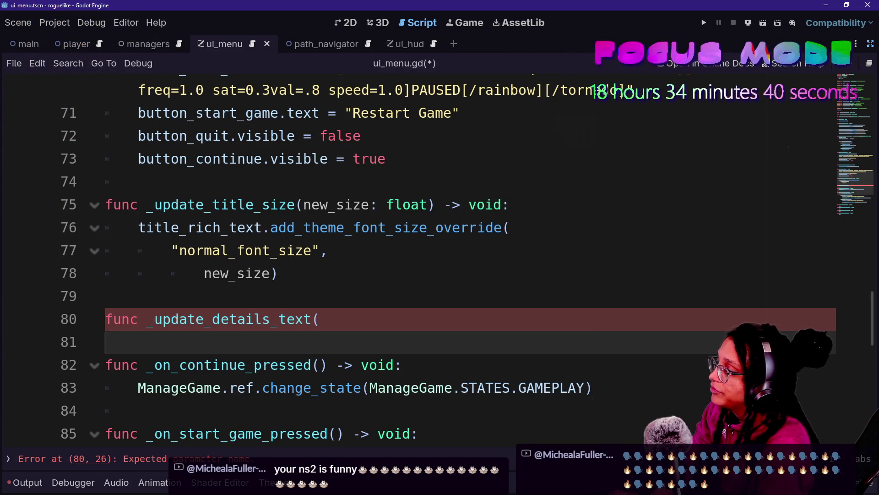
pyautogui.click(106, 319)
pyautogui.click(106, 342)
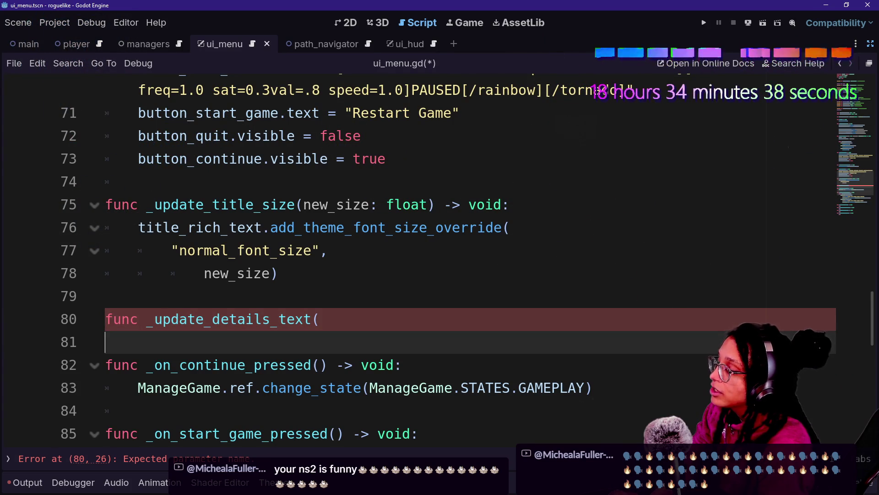